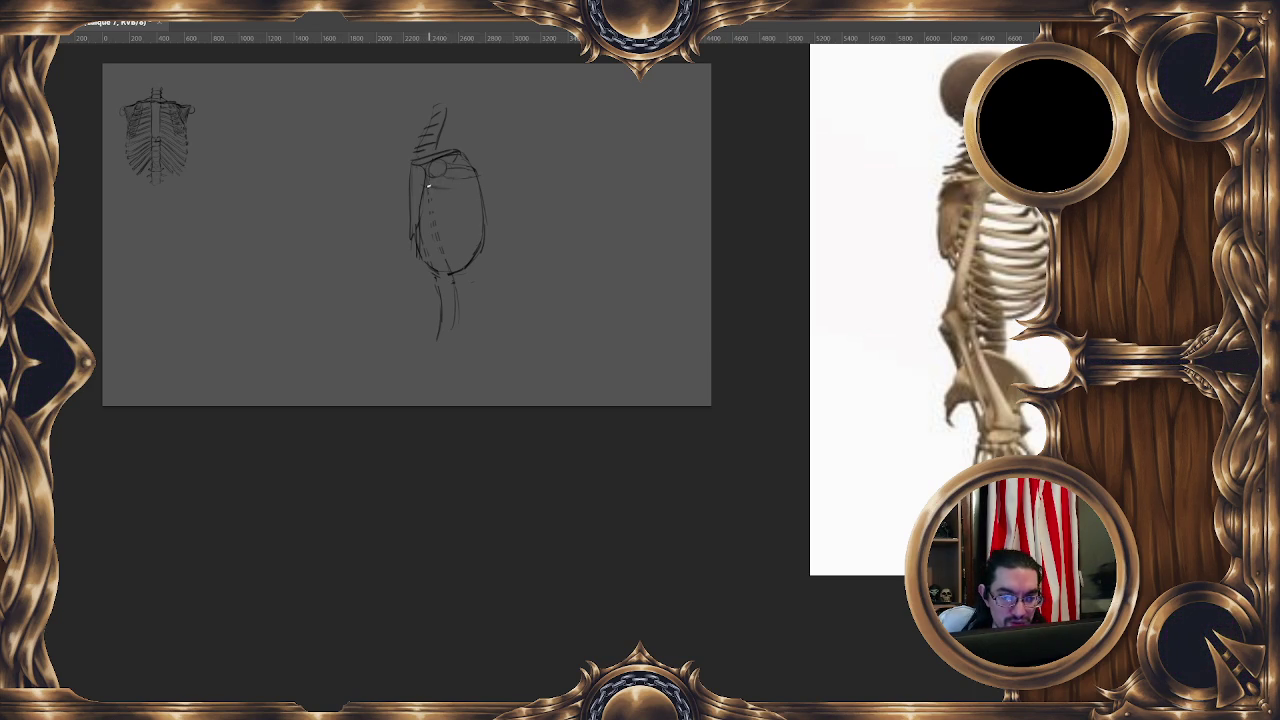
Draw a horizontal rib stroke across the upper chest of the large three-quarter rib cage.
left_click_drag(444, 187, 477, 186)
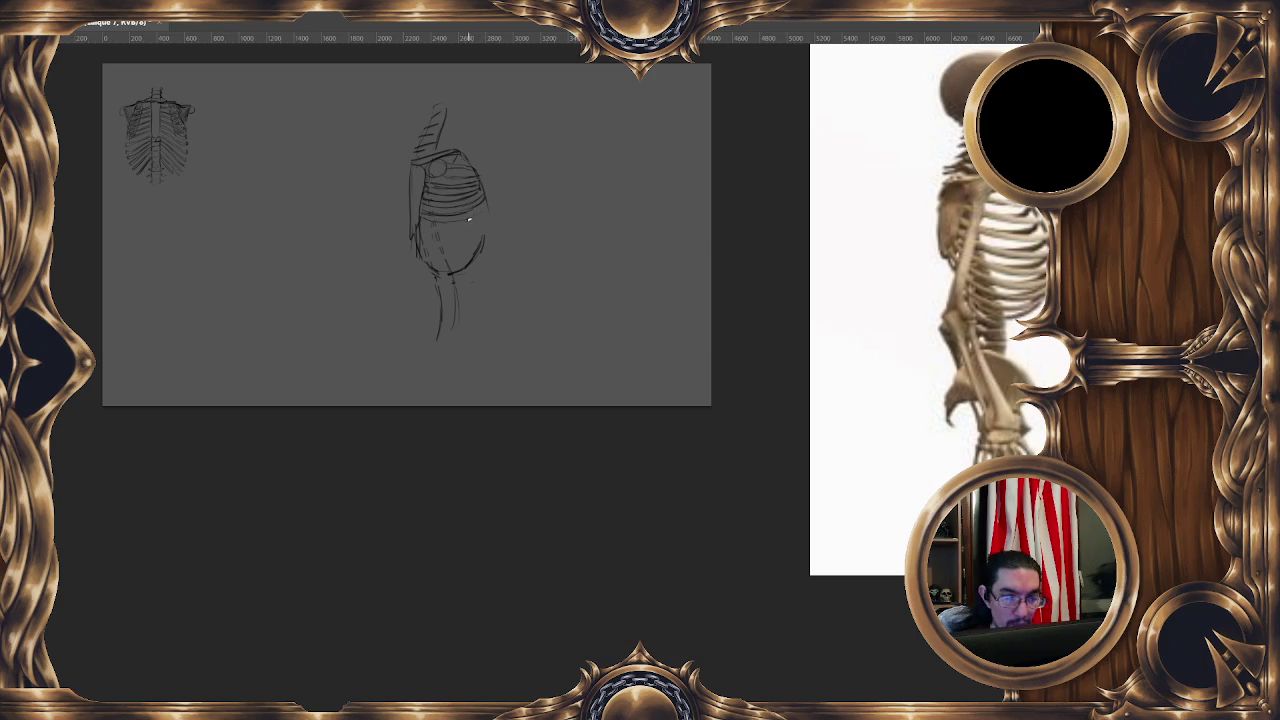
Reinforce the rib cage's lower-right outline and add dark hatching strokes near the neck.
left_click_drag(477, 245, 452, 268)
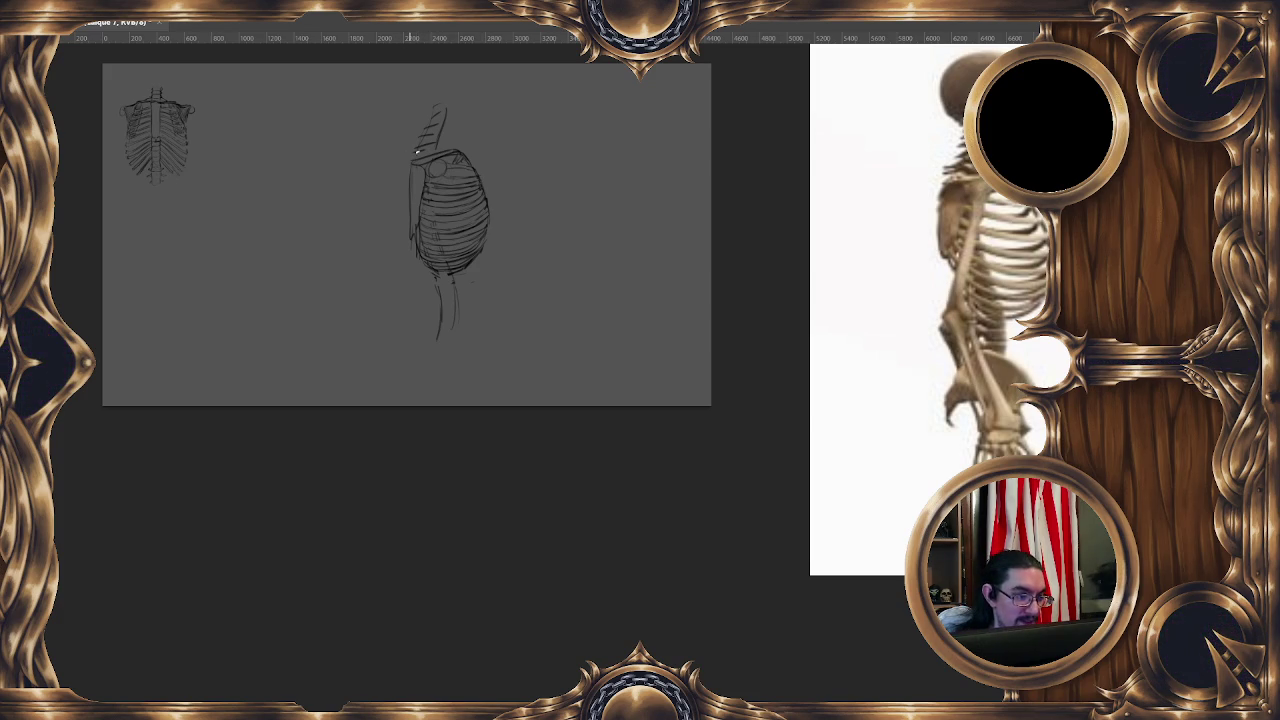
left_click_drag(416, 152, 440, 146)
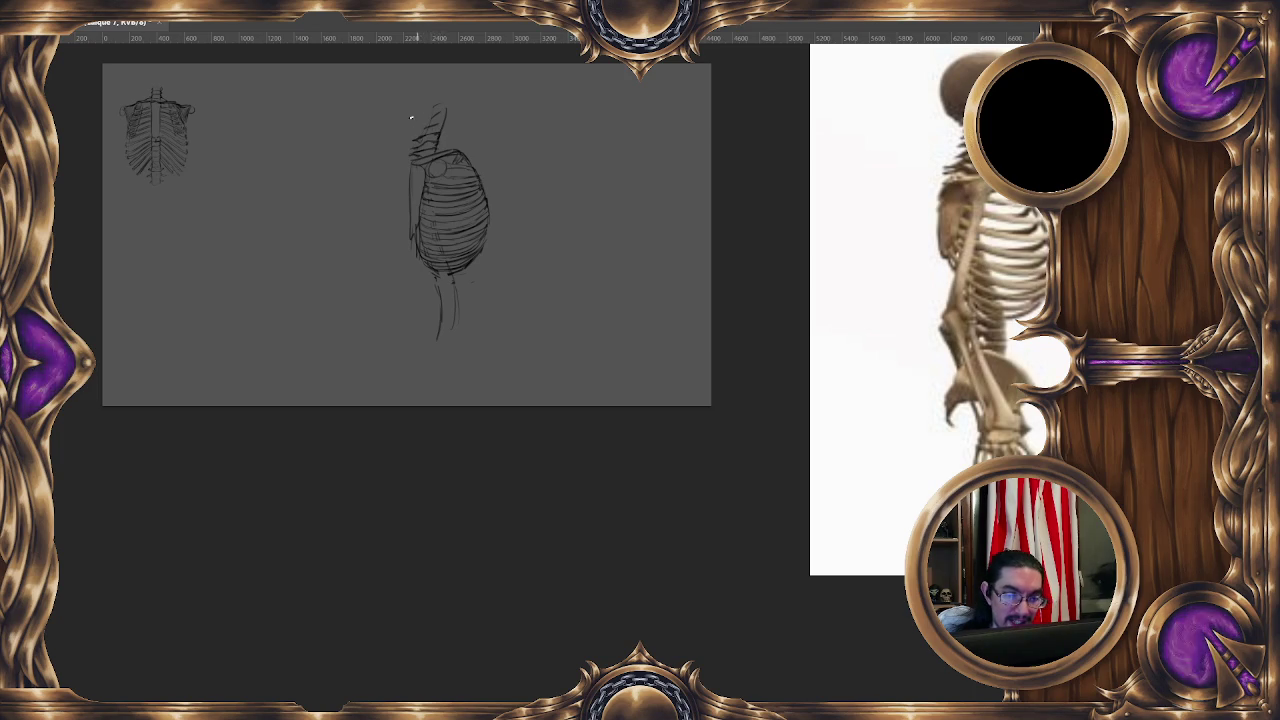
left_click_drag(422, 128, 444, 121)
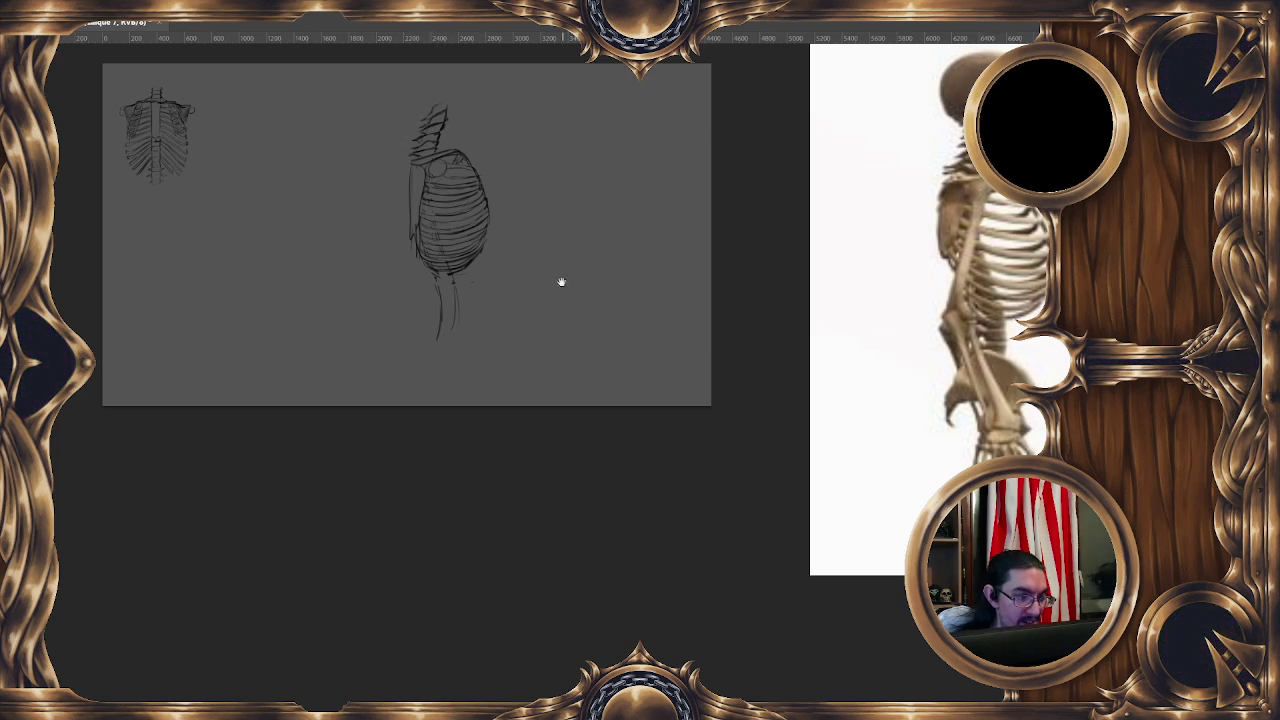
Free Transform the three-quarter rib cage smaller, place it below the small front rib cage, and start a new layer.
right_click(476, 264)
left_click(549, 394)
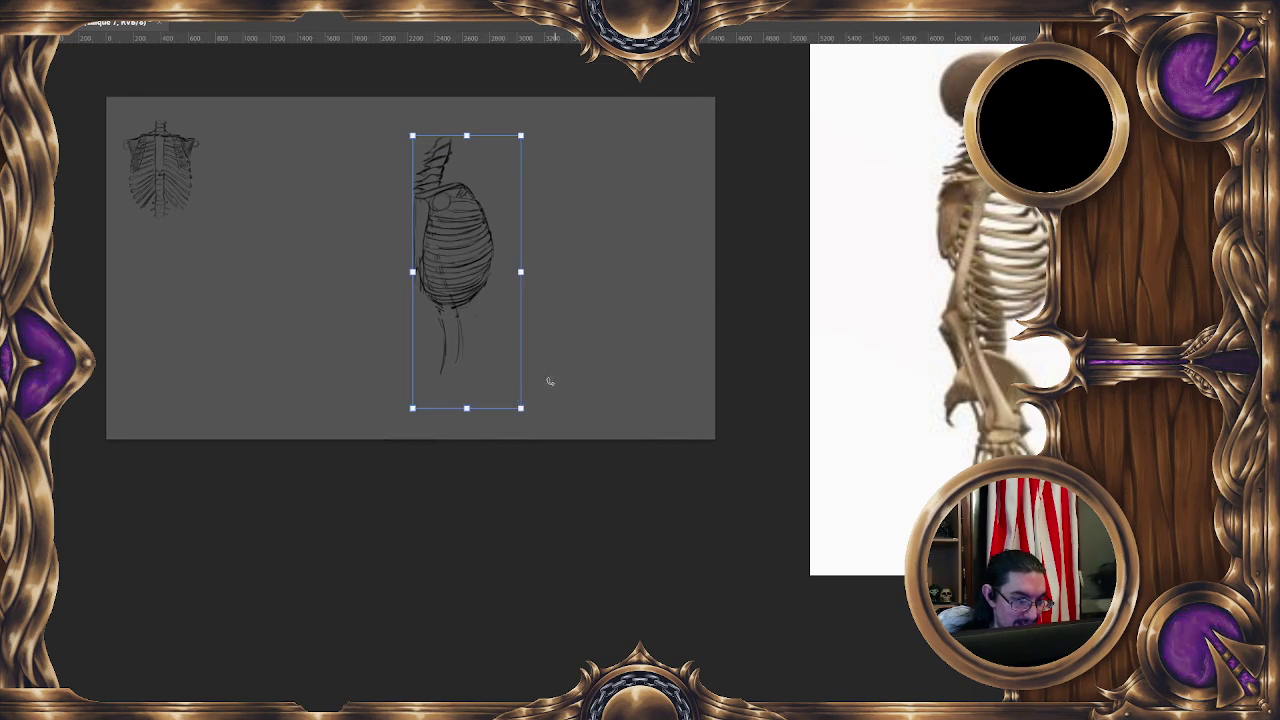
mouse_move(520, 408)
left_mouse_down()
mouse_move(474, 286)
mouse_move(152, 344)
mouse_move(160, 353)
left_mouse_up()
key("Return")
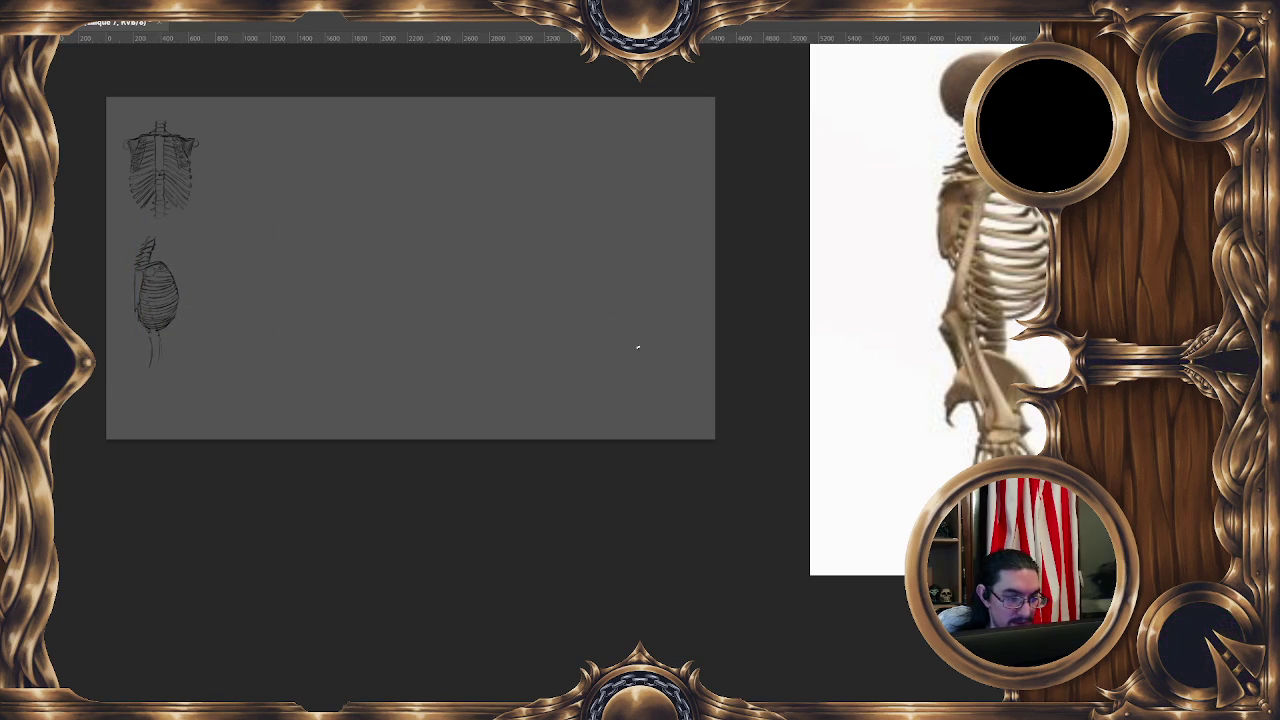
key("ctrl+shift+n")
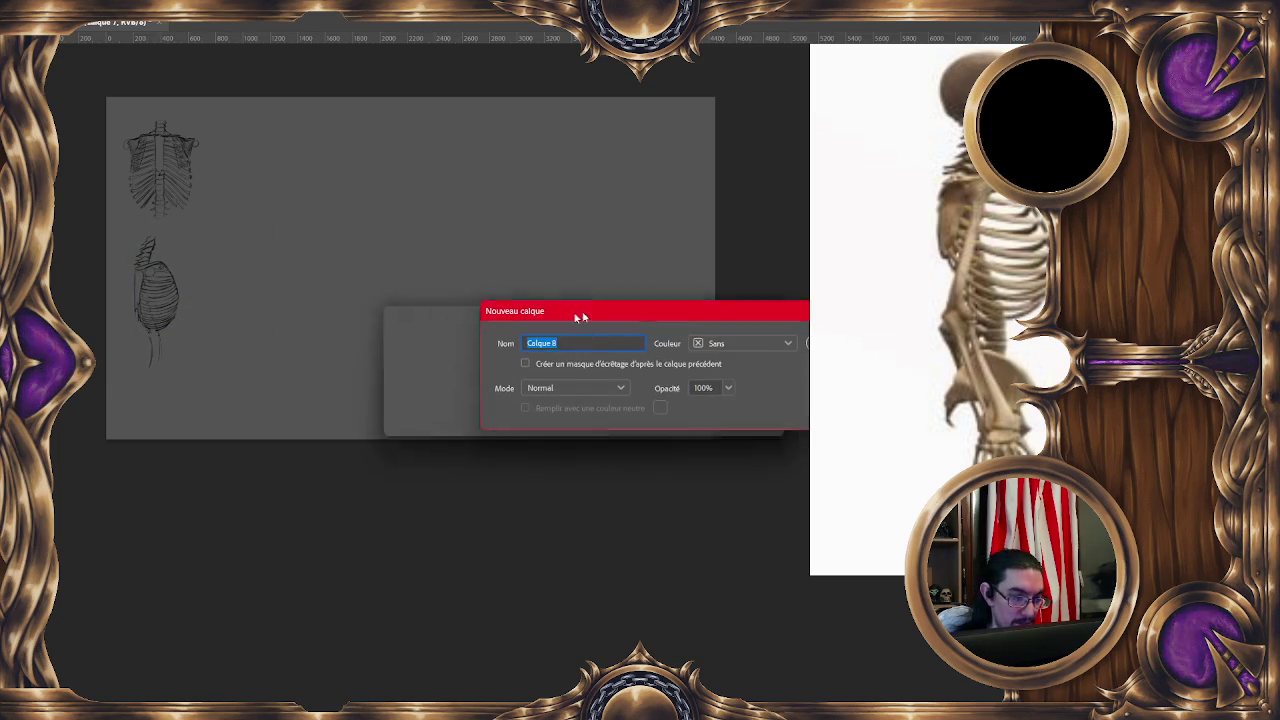
Create the new empty layer Calque 8.
left_click(632, 363)
scroll(930, 290, "down", 5)
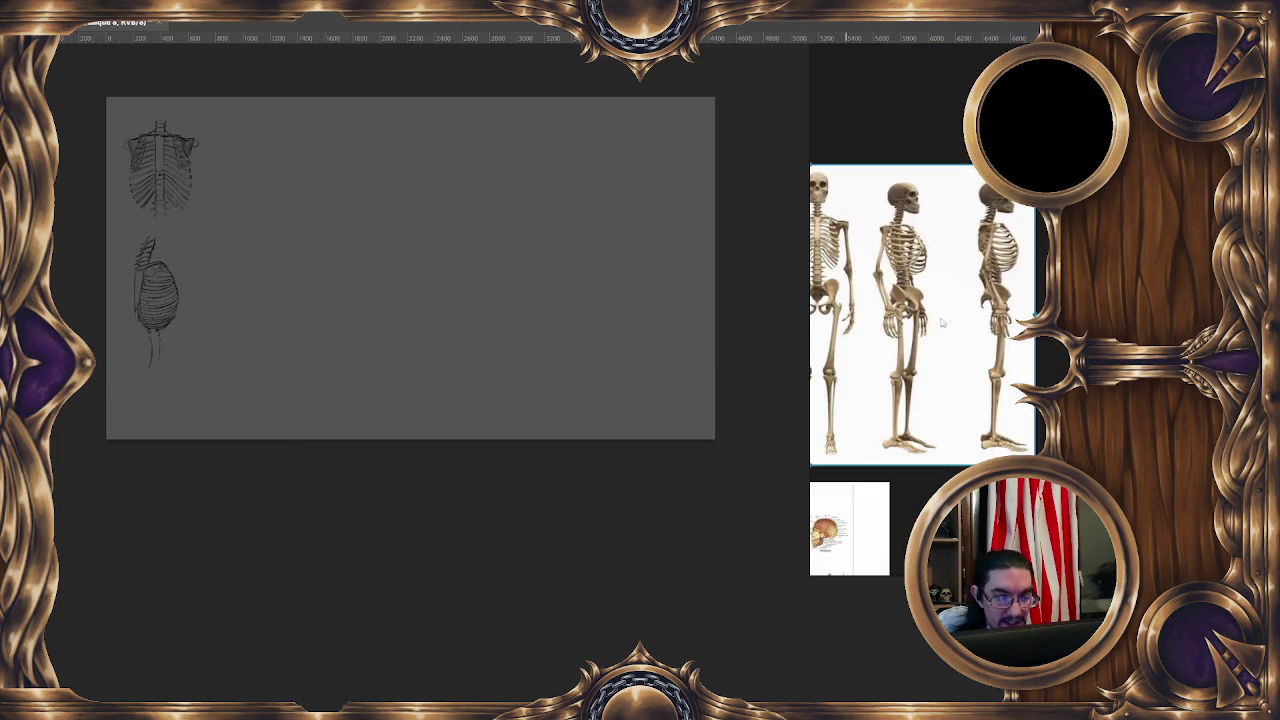
scroll(1000, 311, "up", 3)
scroll(1000, 311, "up", 4)
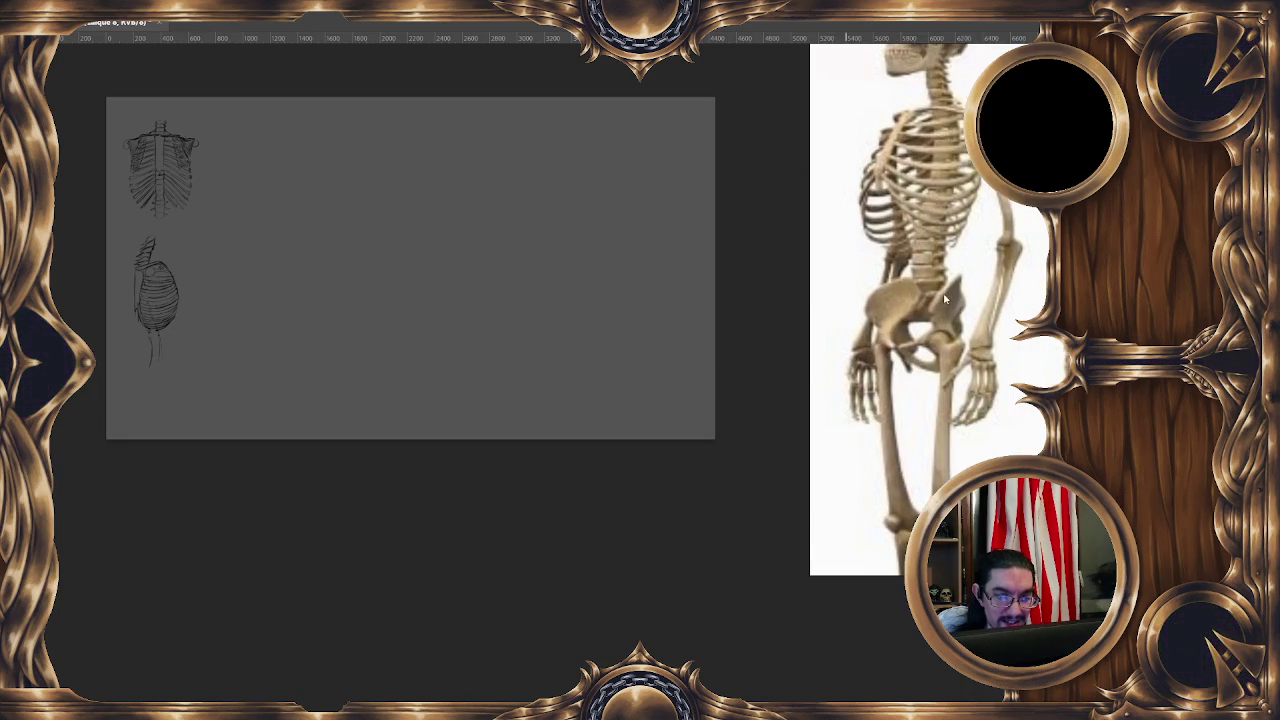
scroll(957, 296, "down", 1)
scroll(957, 296, "down", 1)
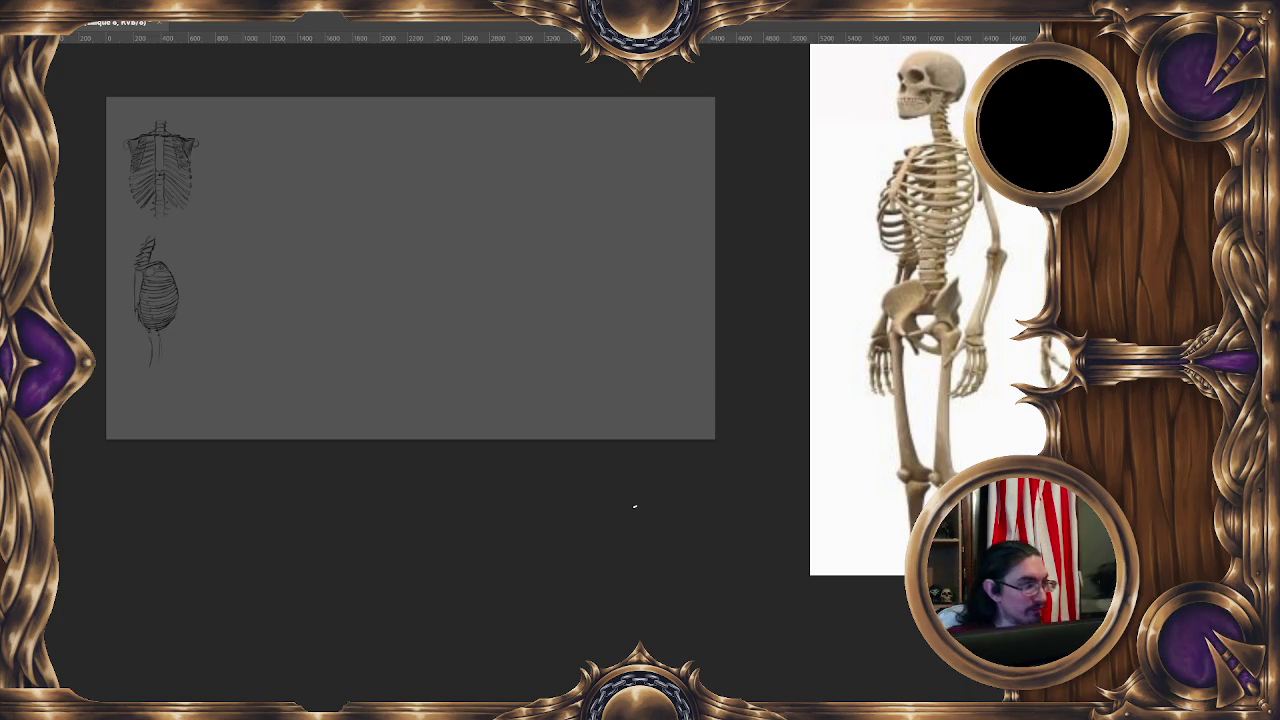
Open the 'dragon du mordor' image from the twitch > studys folder.
key("alt+f")
key("o")
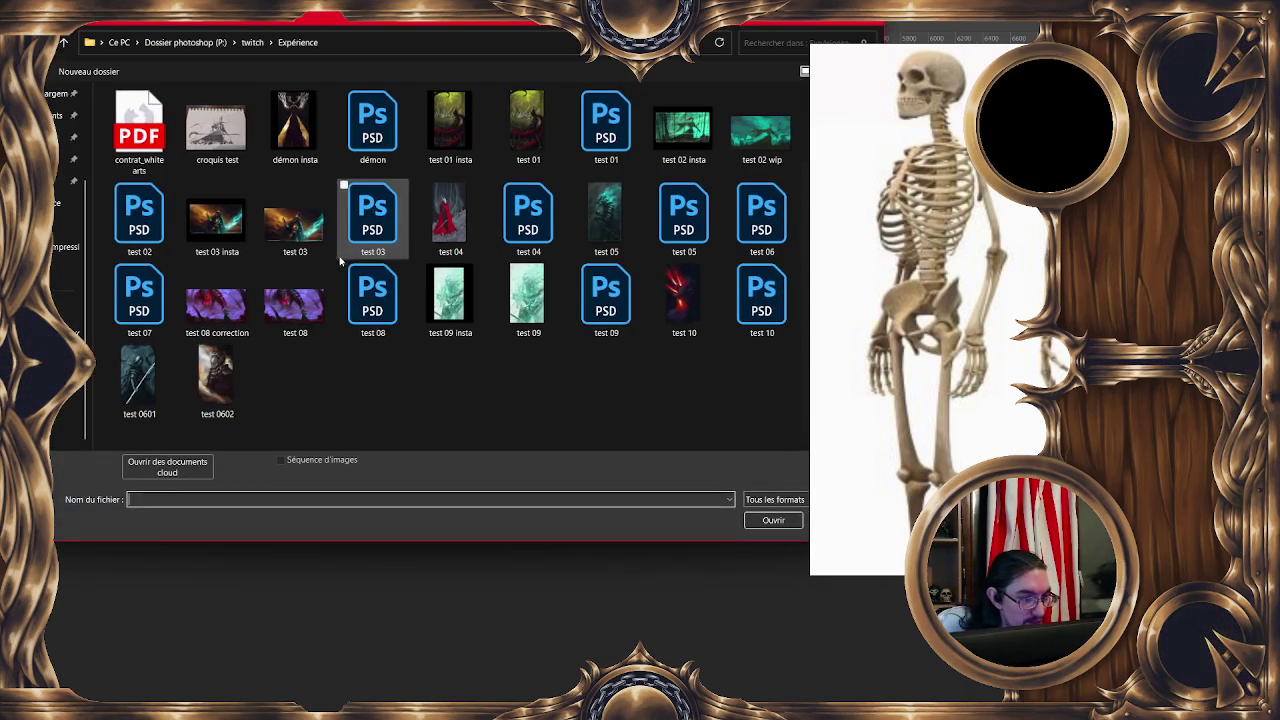
left_click(64, 42)
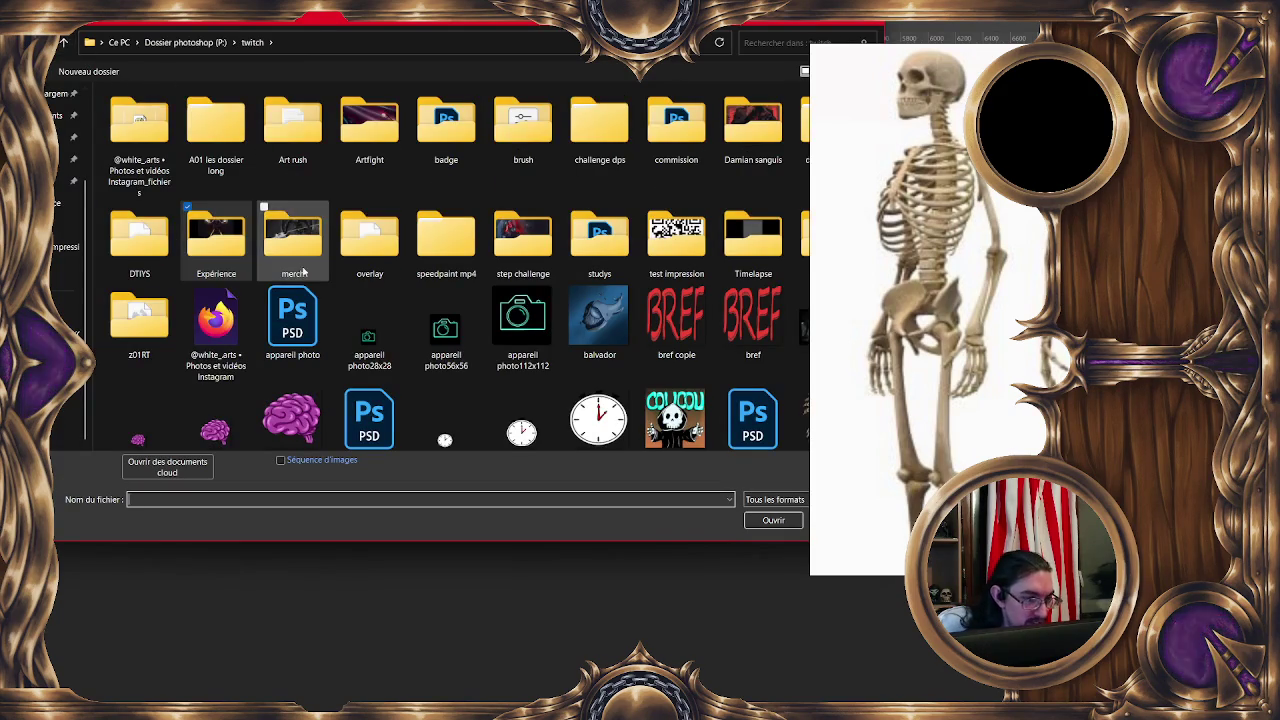
double_click(599, 238)
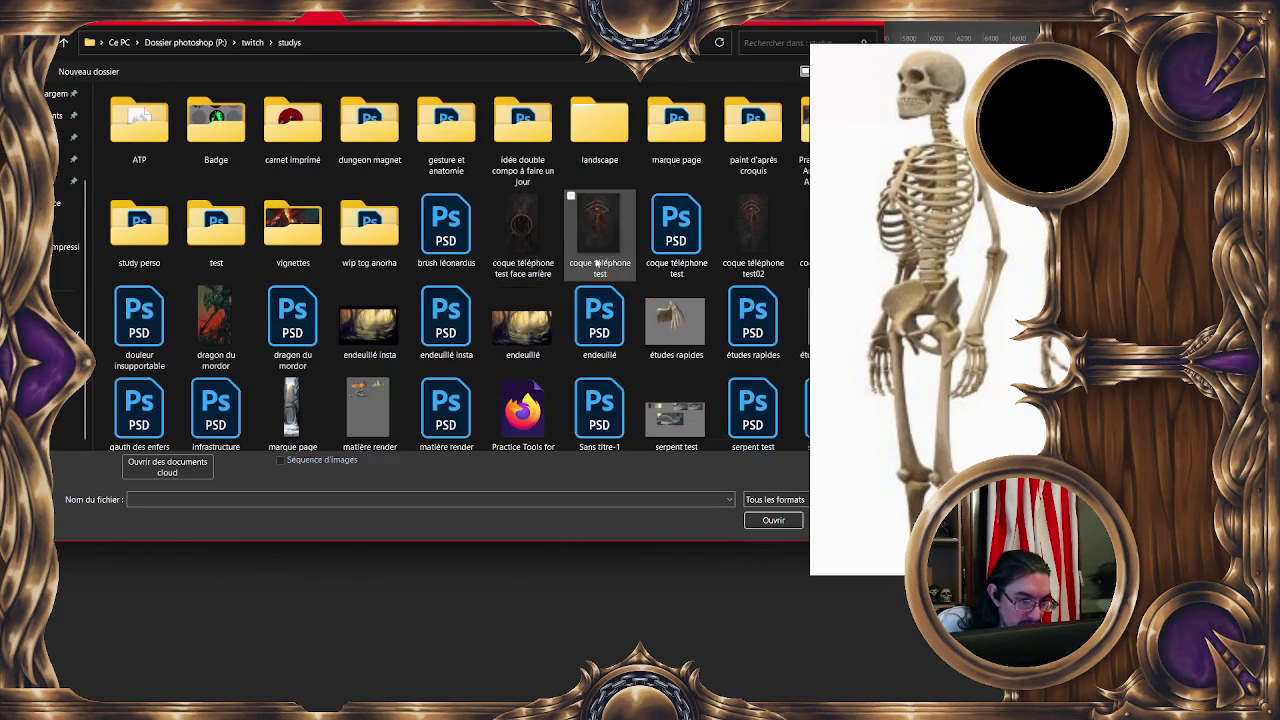
double_click(216, 322)
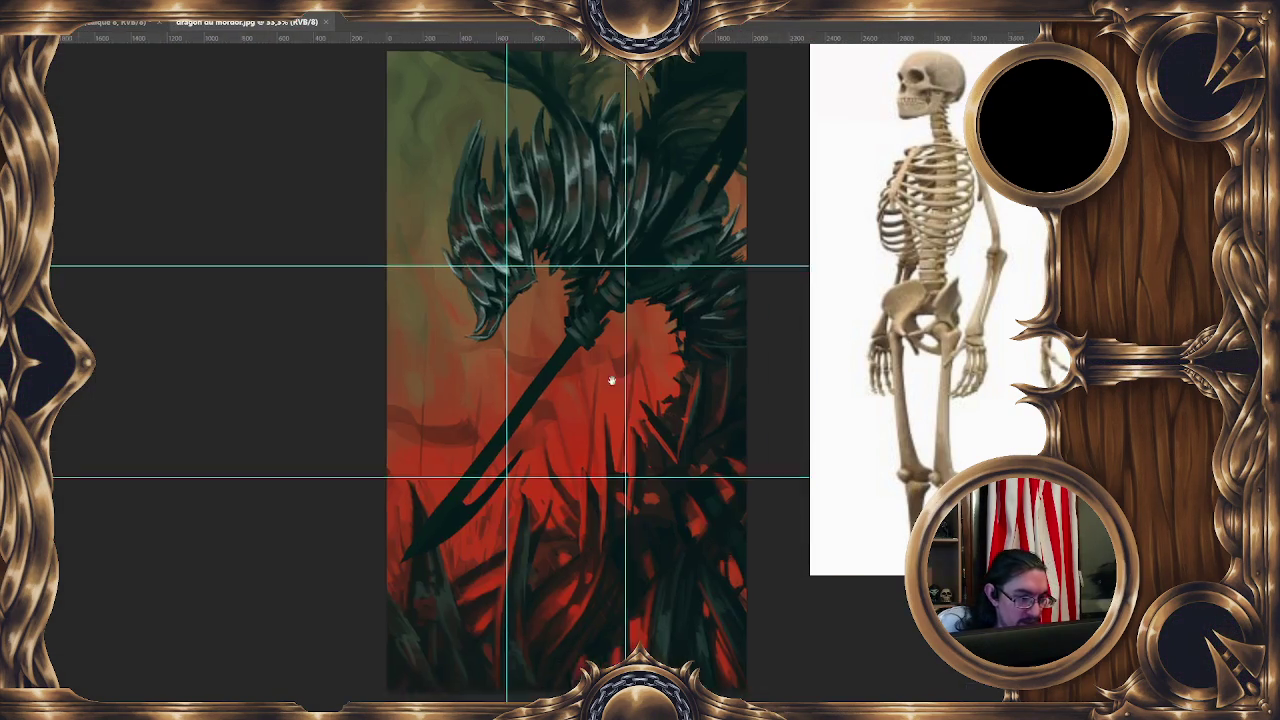
Hide the guides, zoom out to 16.7%, and pan and zoom the dragon painting into a centered view.
left_click_drag(612, 380, 419, 380)
key("ctrl+semicolon")
key("ctrl+minus")
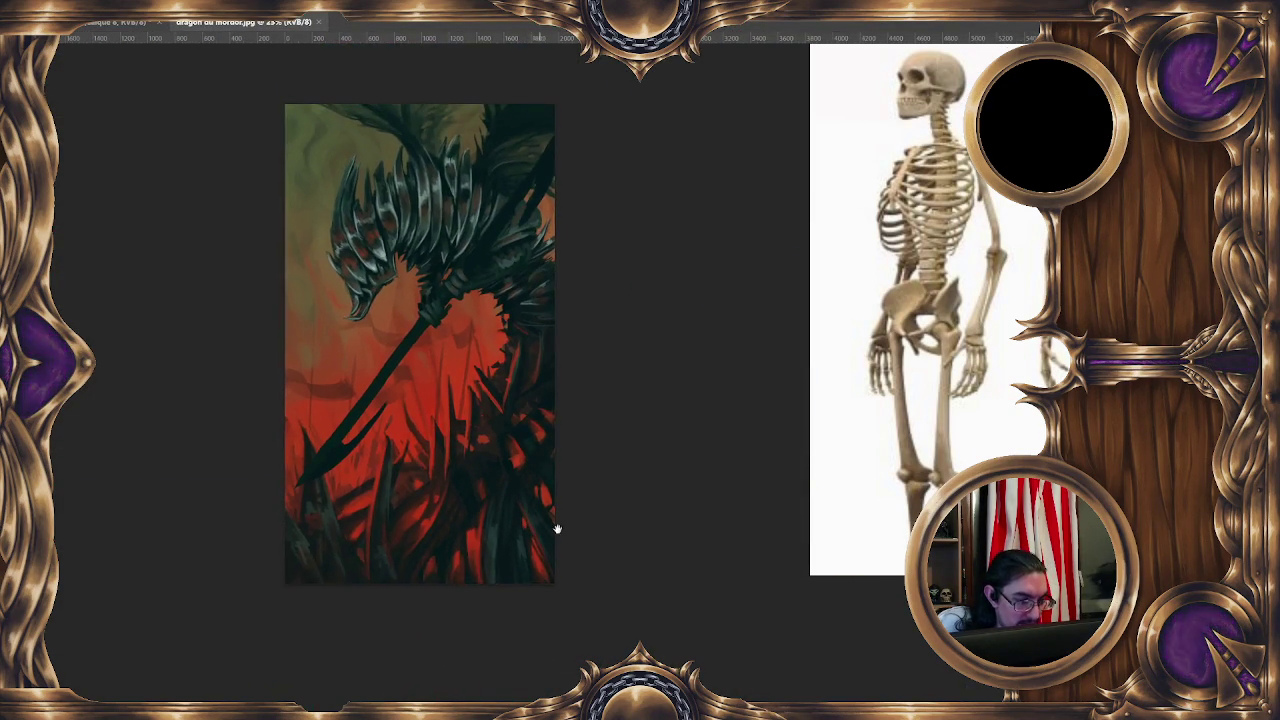
key("ctrl+minus")
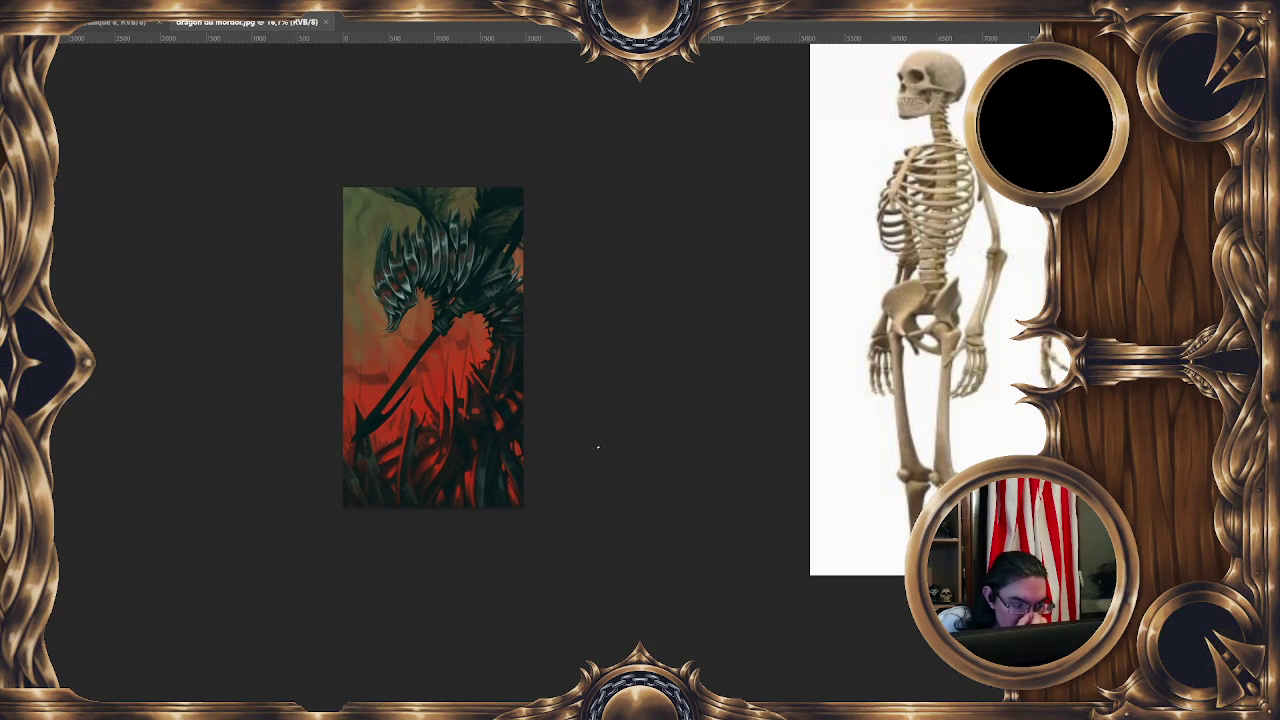
left_click_drag(540, 451, 534, 420)
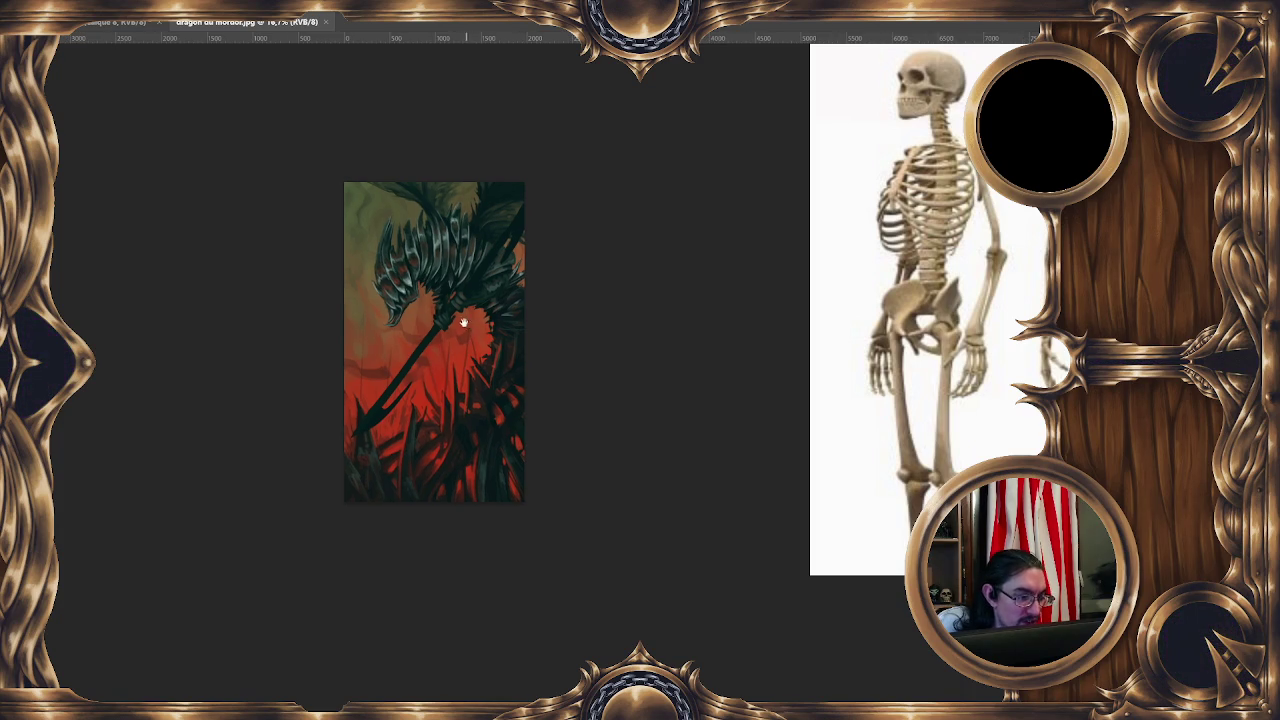
mouse_move(454, 293)
left_mouse_down()
mouse_move(527, 290)
mouse_move(467, 296)
left_mouse_up()
left_click_drag(532, 368, 485, 365)
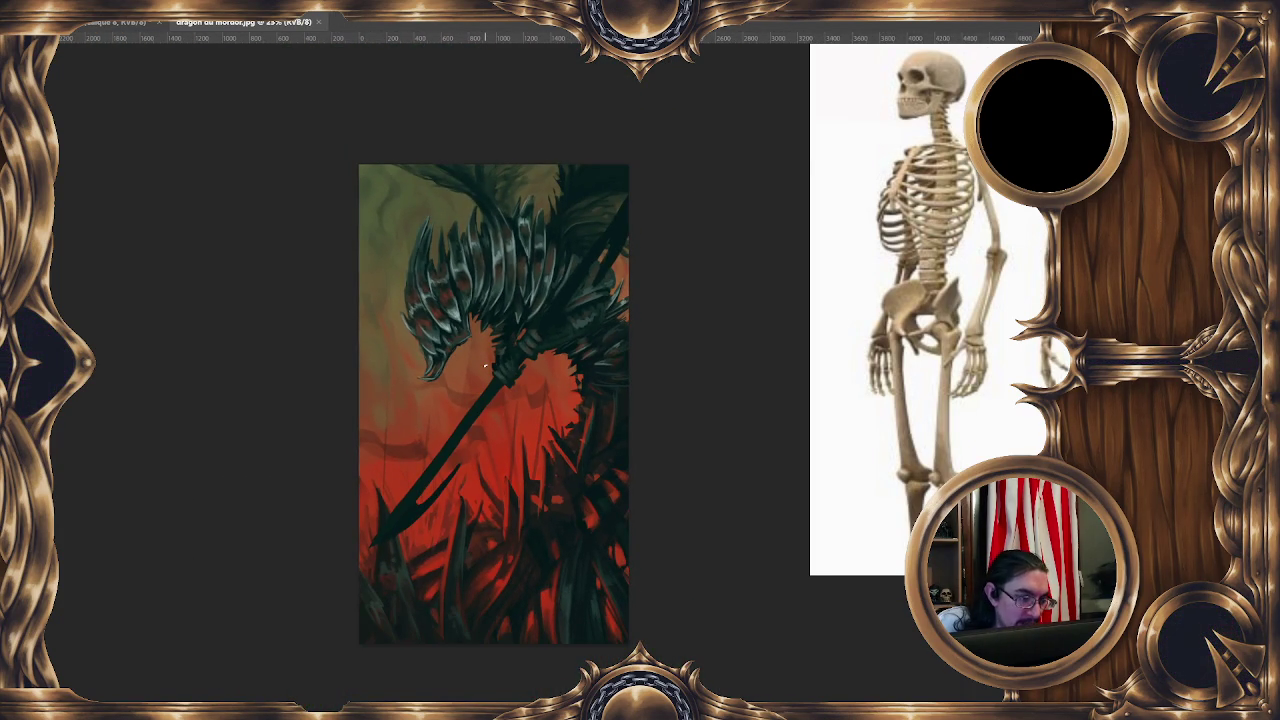
left_click_drag(609, 473, 534, 423)
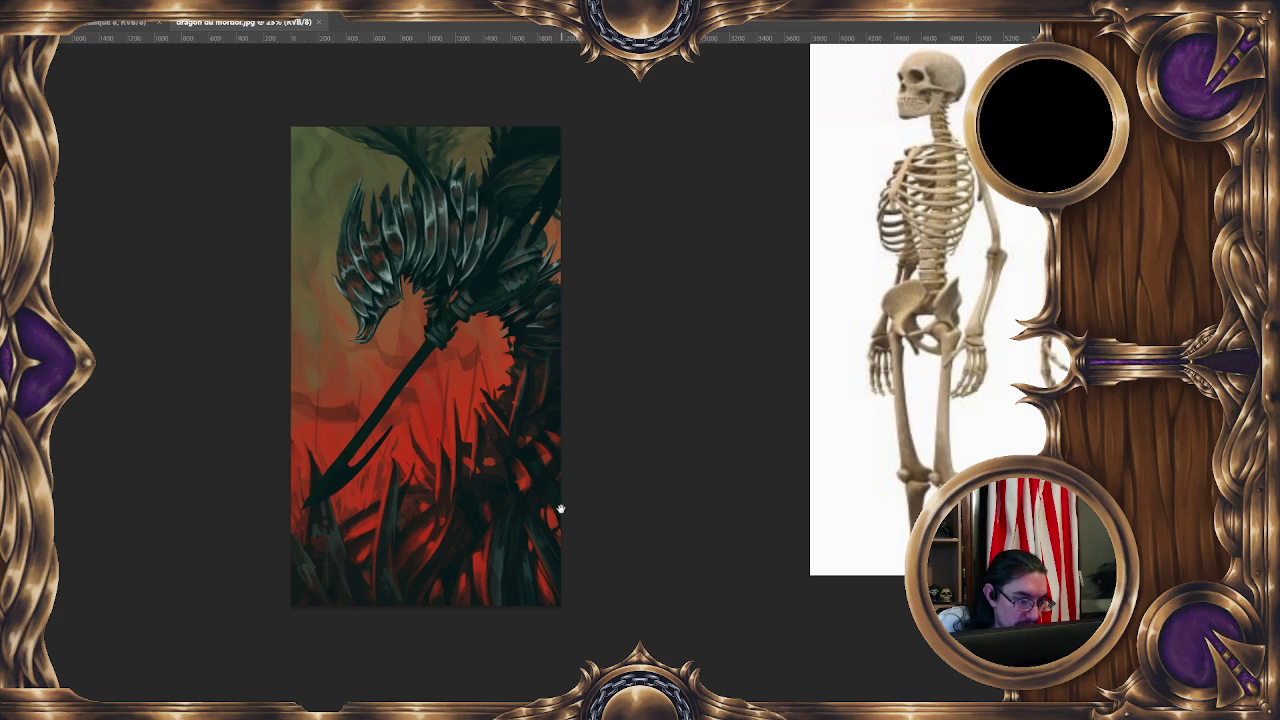
left_click_drag(560, 510, 537, 484)
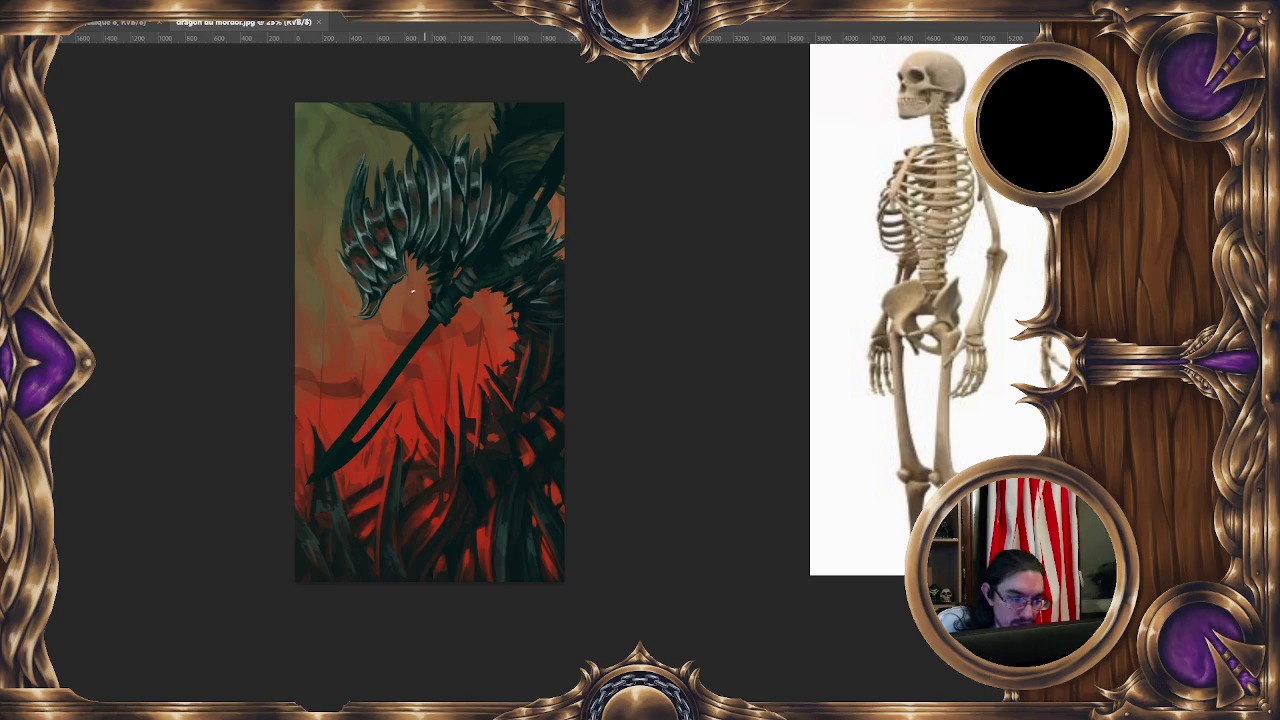
Sketch white flow arcs over the dragon, undoing and redrawing several attempts around its head.
left_click_drag(350, 262, 414, 405)
key("ctrl+z")
left_click_drag(380, 225, 464, 405)
key("ctrl+z")
left_click_drag(420, 228, 462, 400)
key("ctrl+z")
mouse_move(420, 228)
left_mouse_down()
mouse_move(445, 410)
mouse_move(456, 352)
left_mouse_up()
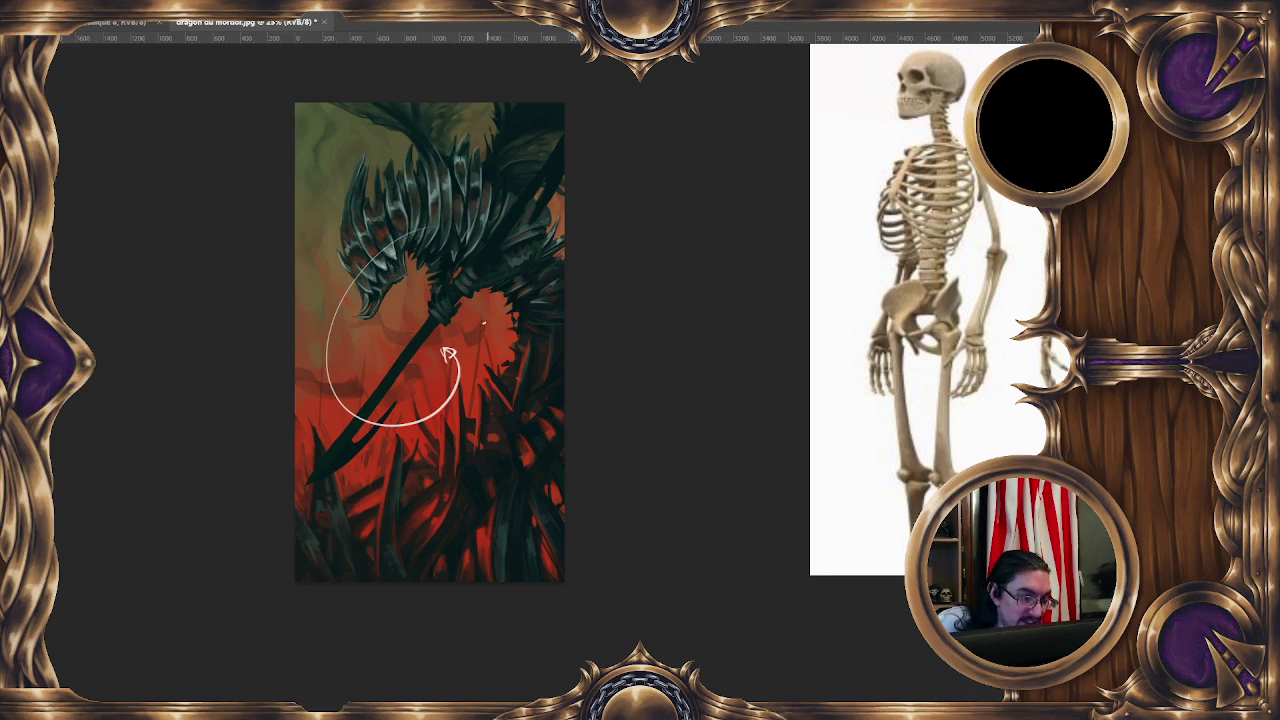
mouse_move(337, 535)
left_mouse_down()
mouse_move(540, 290)
mouse_move(465, 230)
mouse_move(475, 480)
mouse_move(455, 210)
left_mouse_up()
key("ctrl+z")
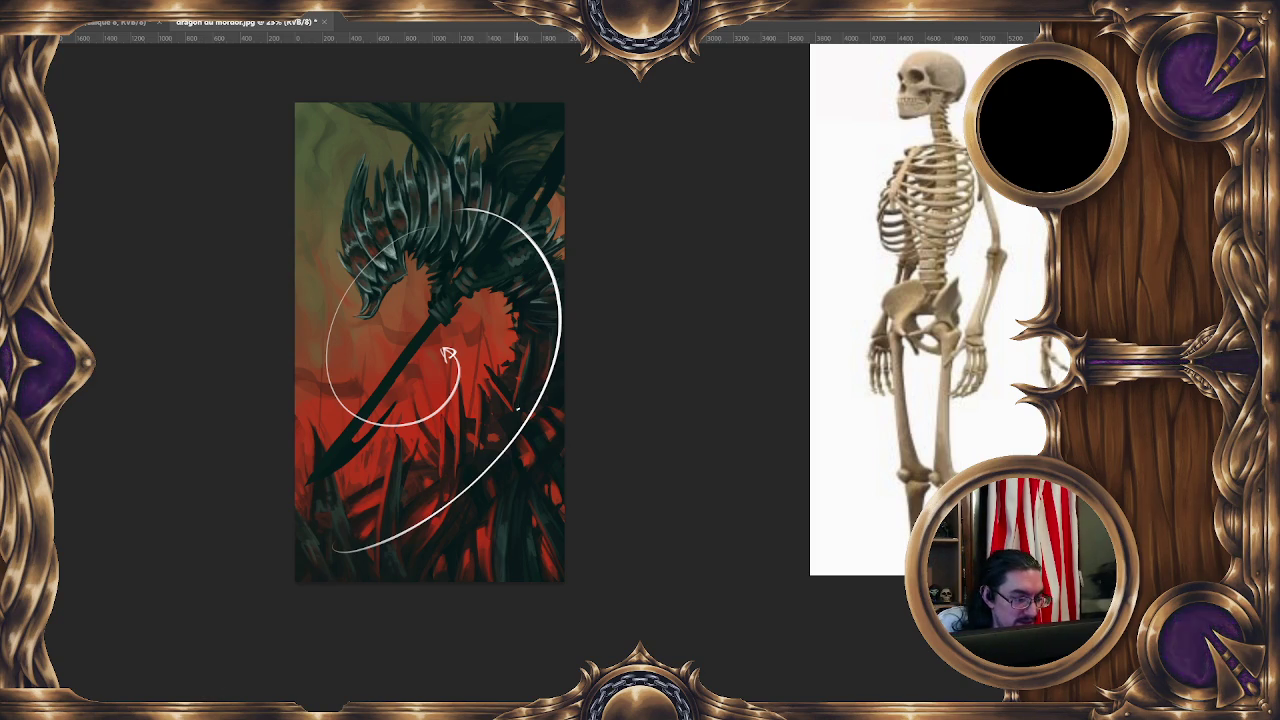
Close the dragon painting without saving the arcs.
left_click_drag(533, 444, 530, 429)
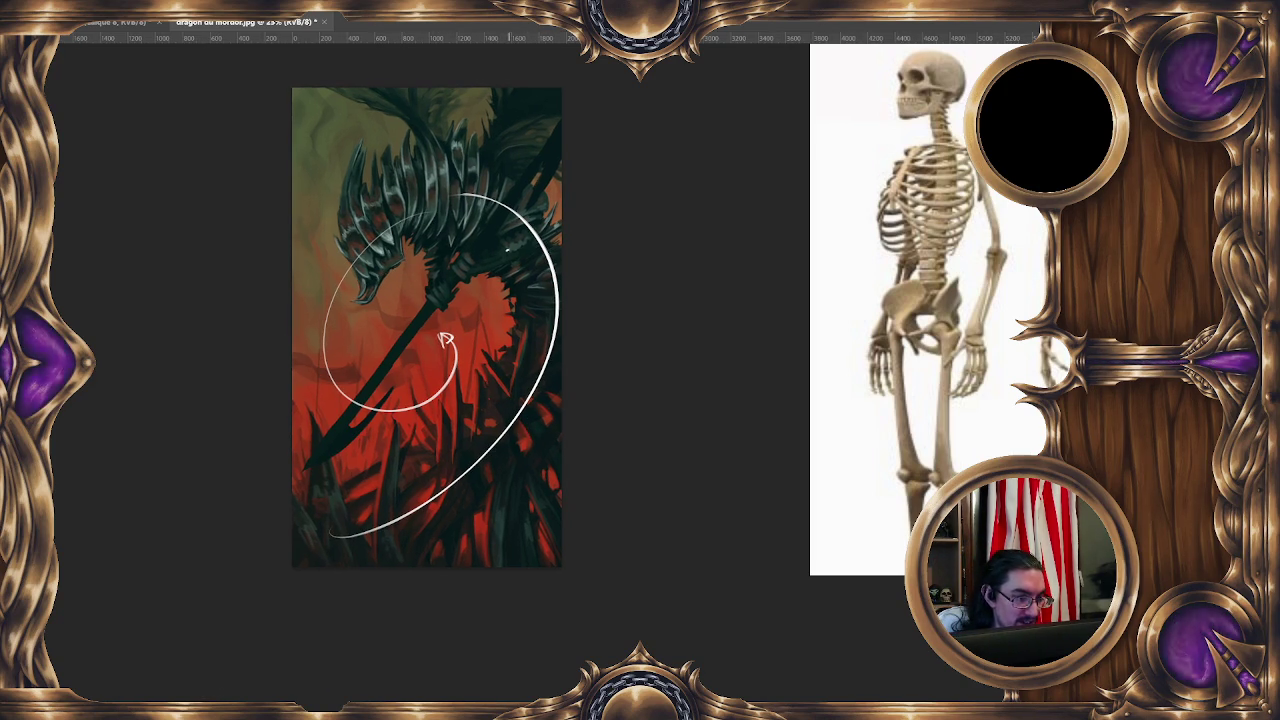
key("ctrl+q")
key("n")
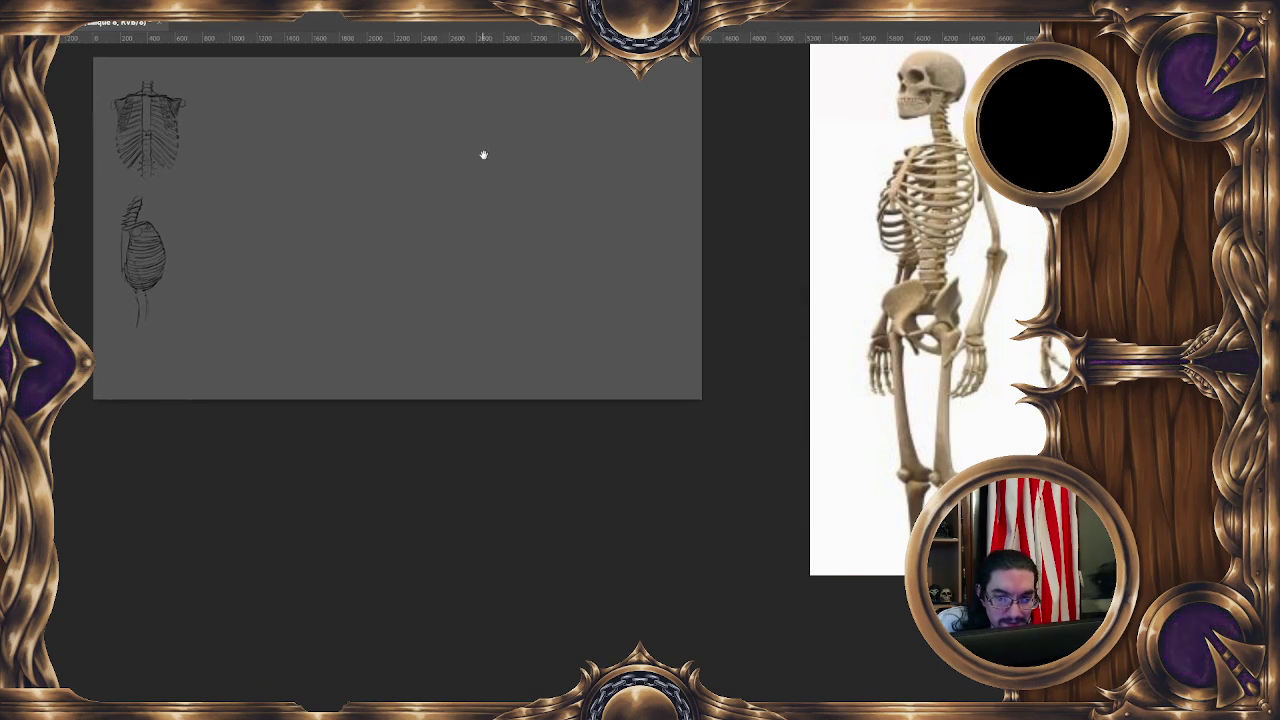
Sketch the boxy rib cage's top, left, bottom and right sides, with spine lines beneath.
left_click_drag(414, 149, 401, 240)
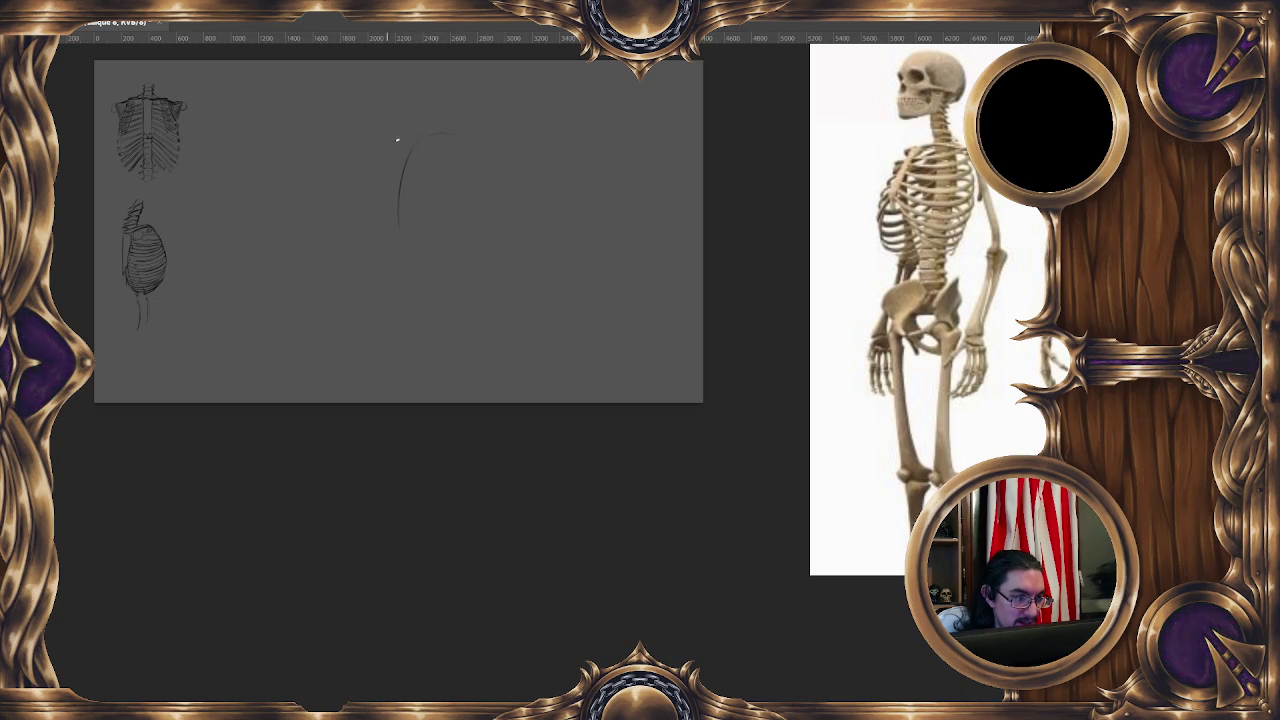
left_click_drag(377, 170, 390, 268)
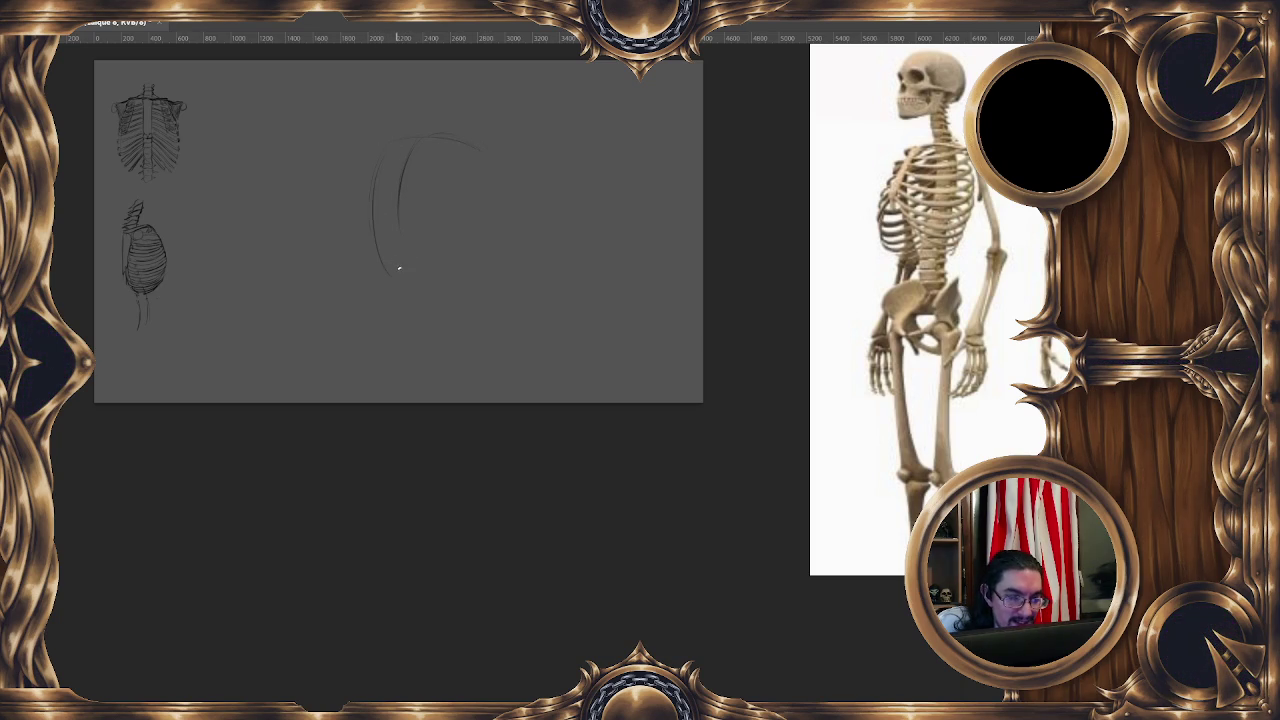
left_click_drag(401, 277, 467, 279)
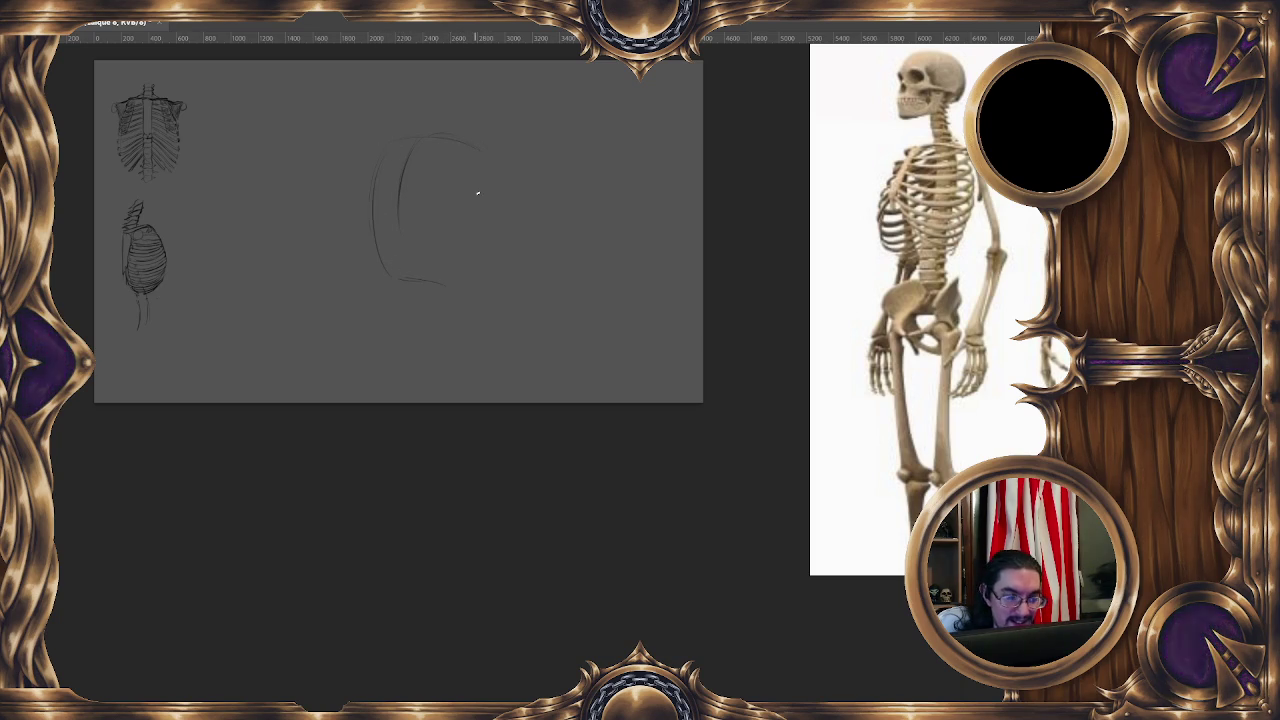
left_click_drag(487, 198, 465, 267)
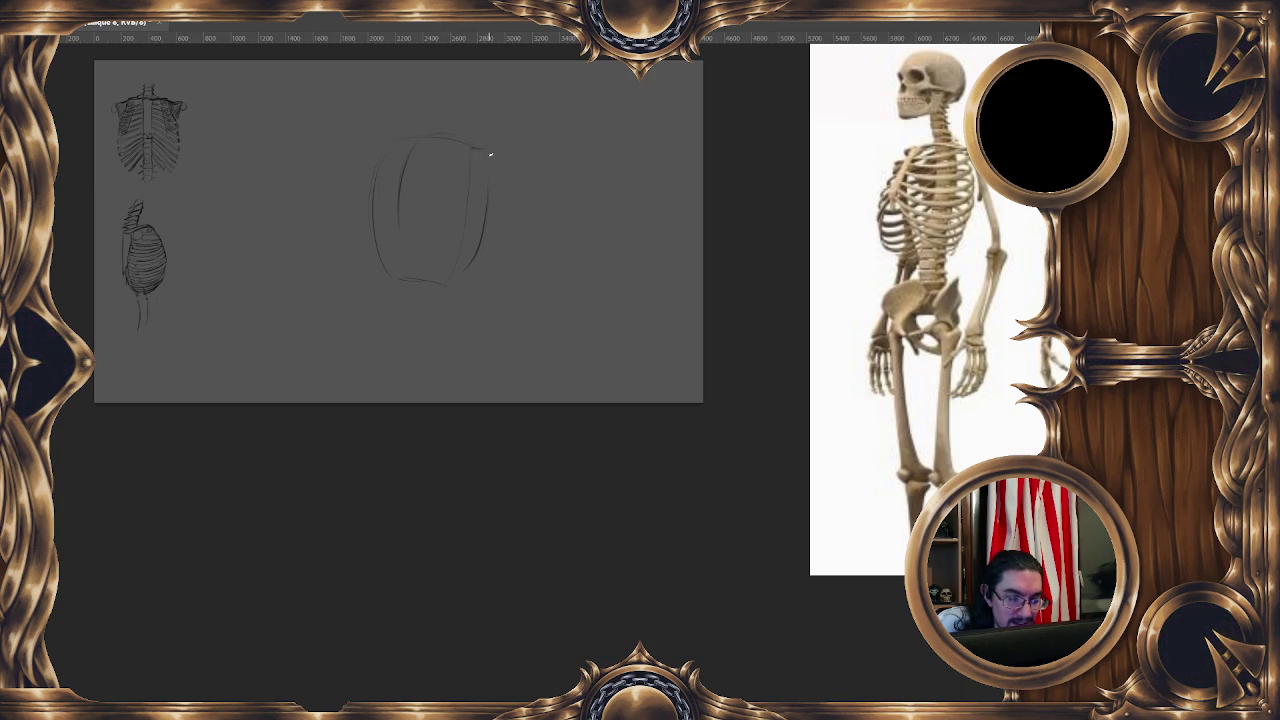
left_click_drag(491, 180, 468, 284)
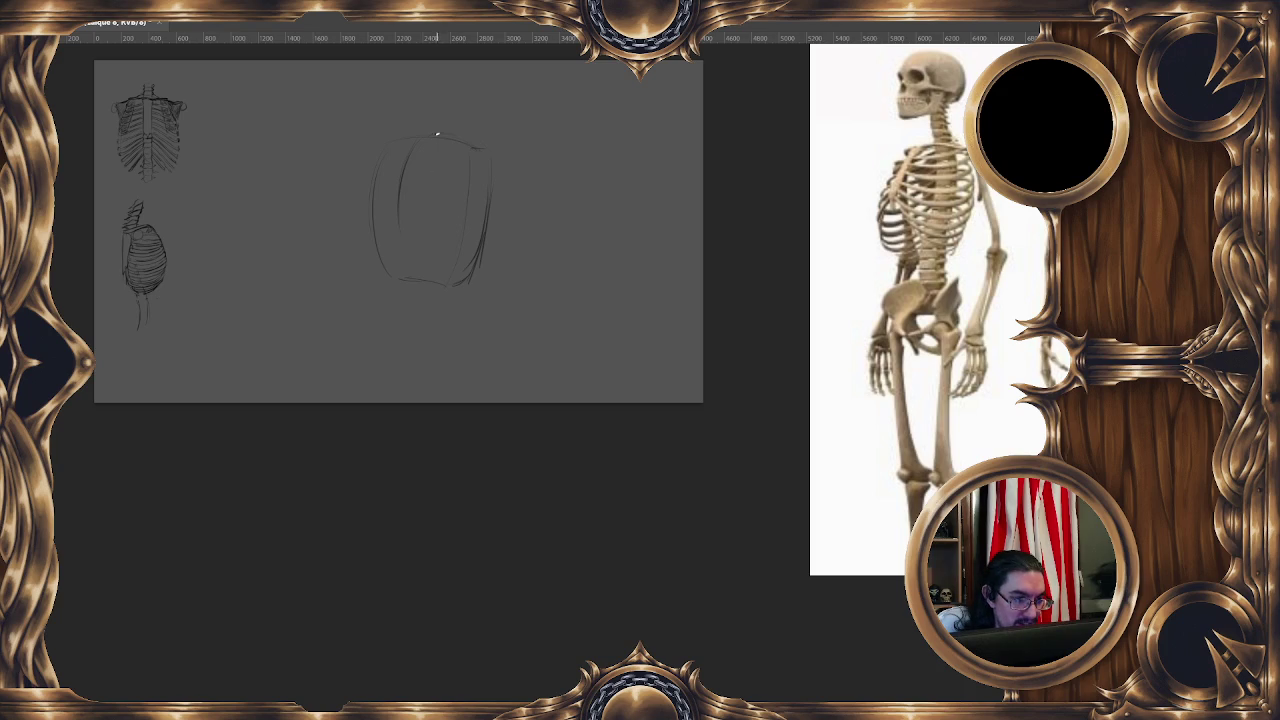
mouse_move(411, 283)
left_mouse_down()
mouse_move(408, 309)
mouse_move(440, 281)
left_mouse_up()
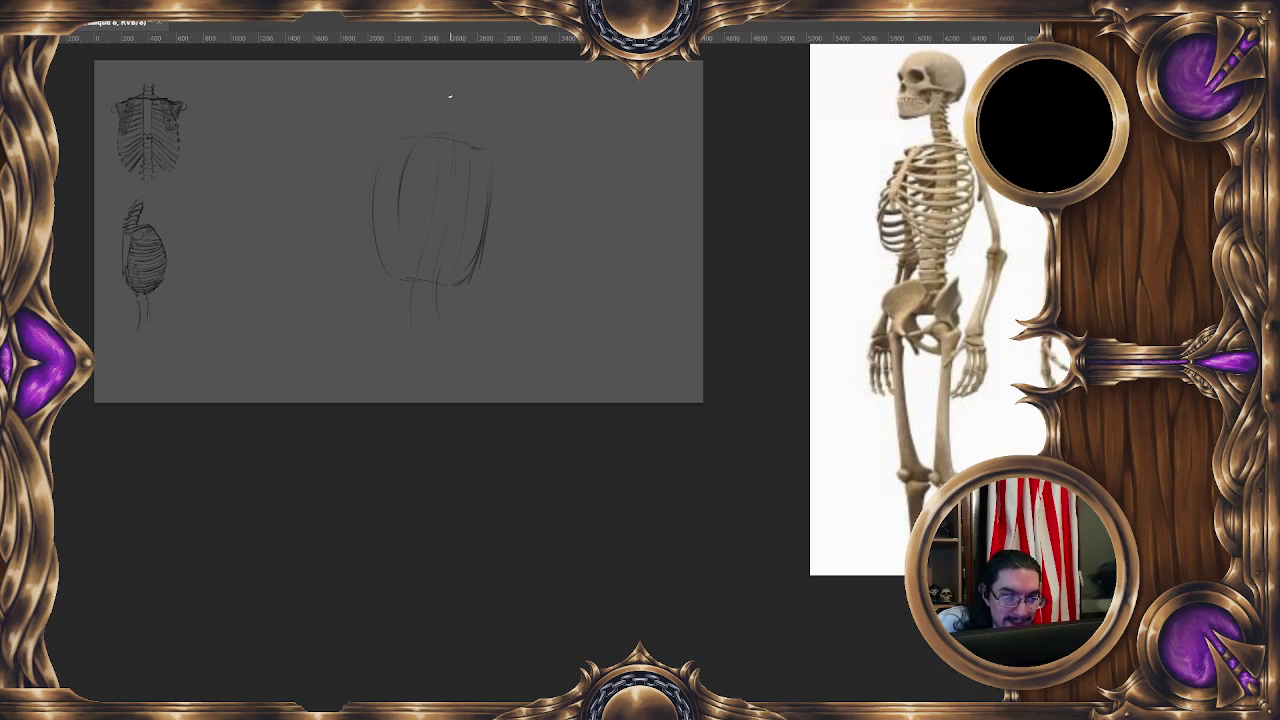
Extend the spine line above the torso, refine the left contour, and add a lower diagonal line.
left_click_drag(448, 90, 450, 135)
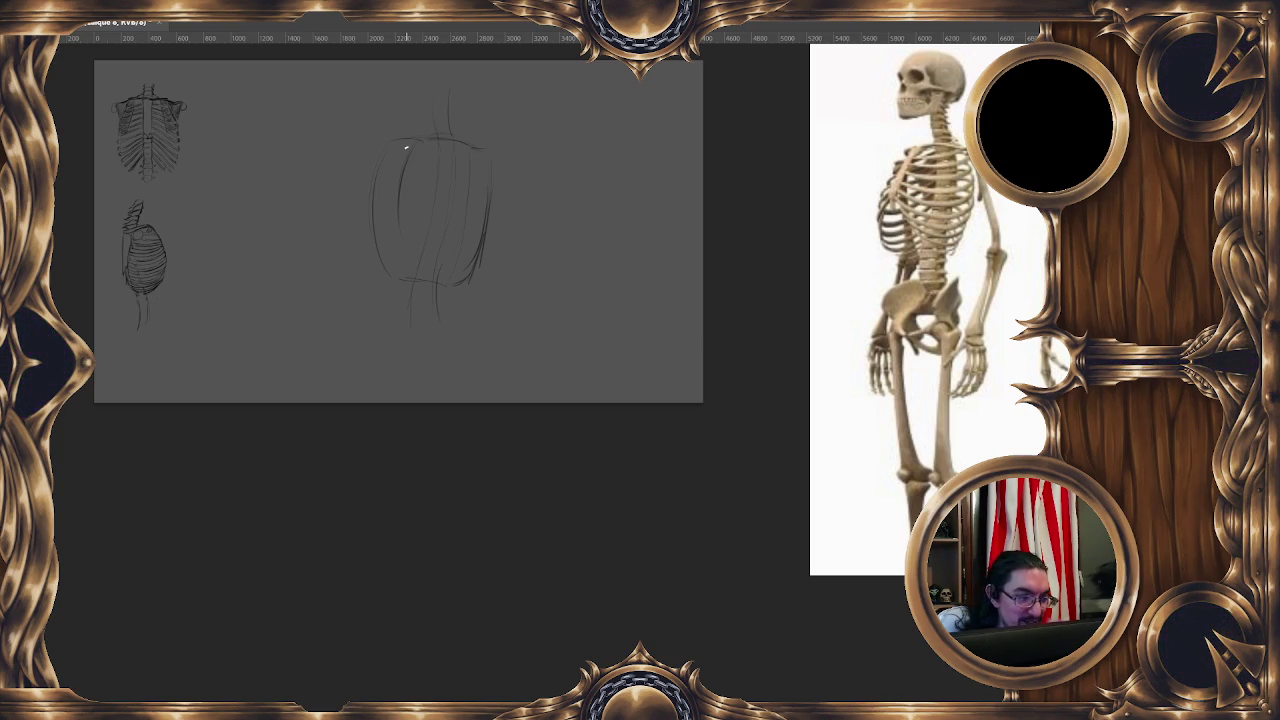
left_click_drag(384, 236, 385, 260)
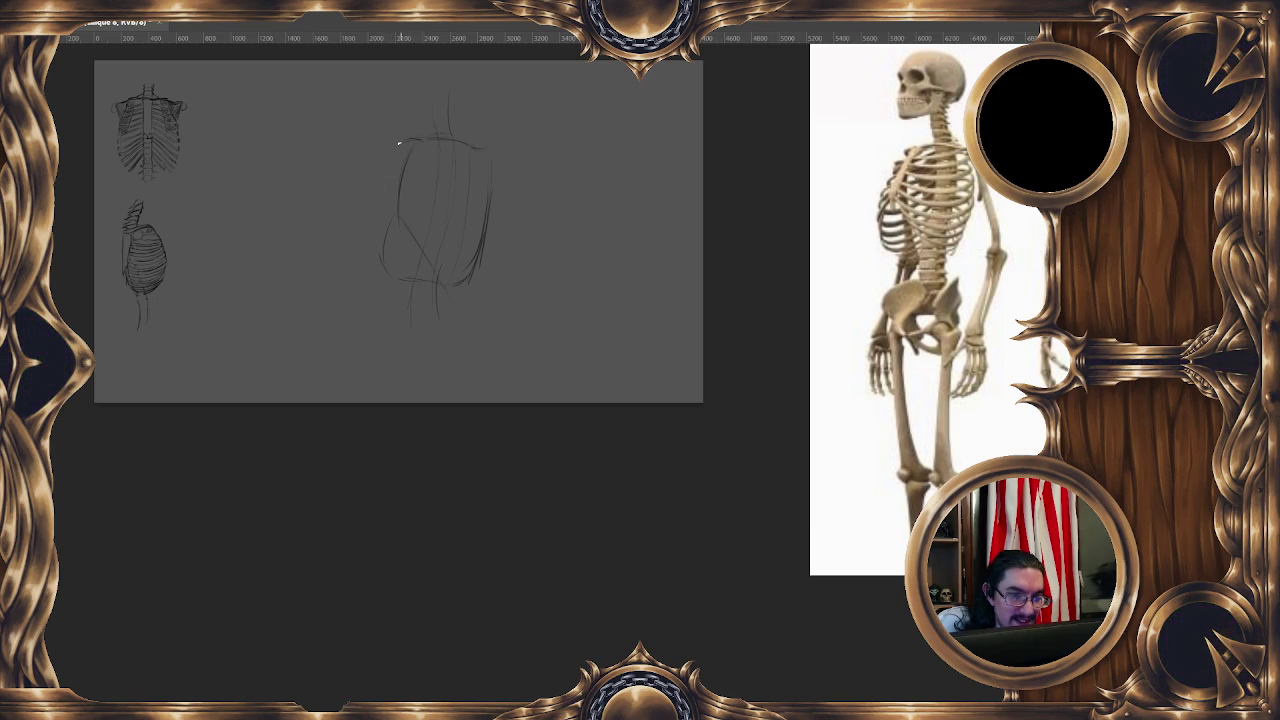
left_click_drag(388, 188, 381, 260)
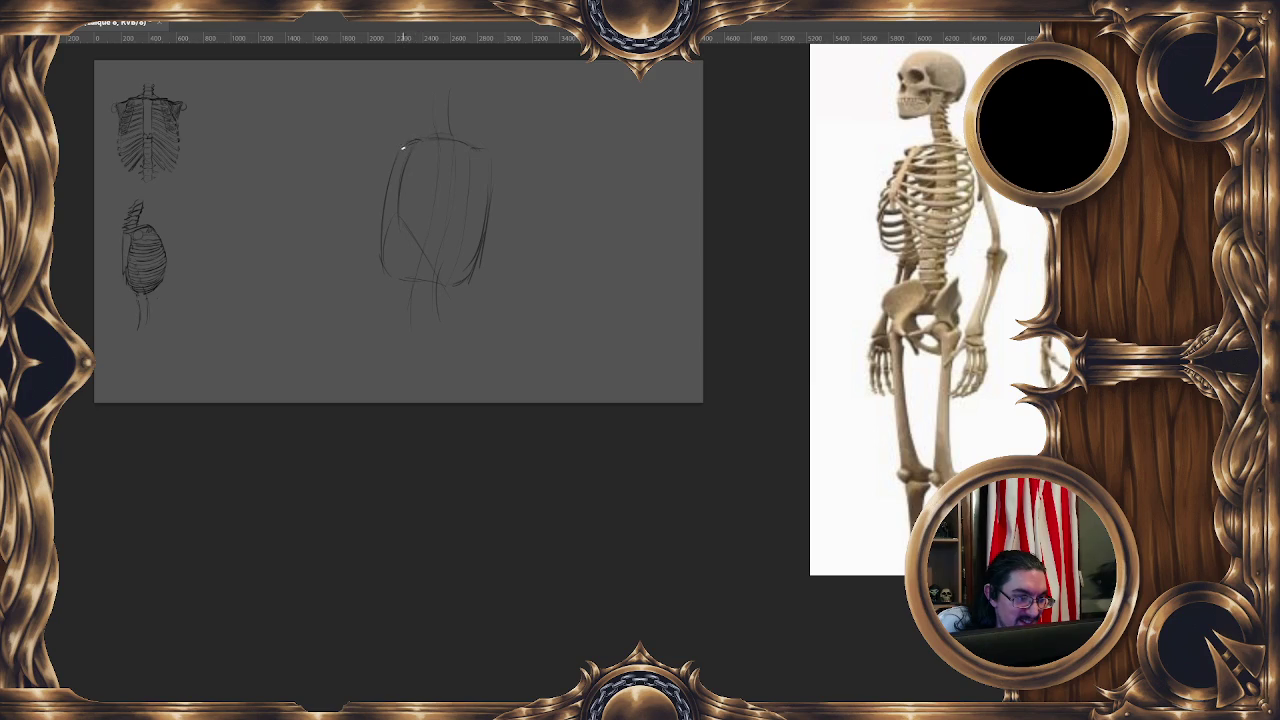
left_click_drag(410, 228, 438, 280)
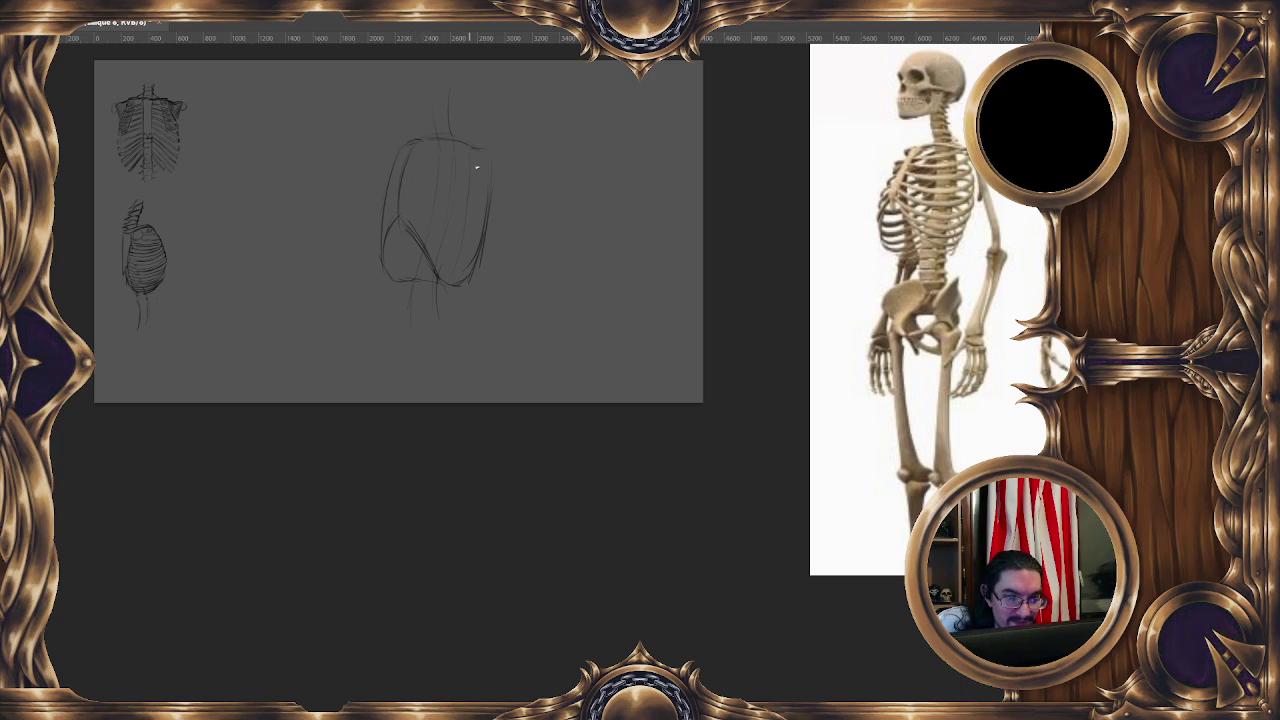
Darken and reinforce the rib cage's right edge with a bulge at the upper right.
left_click_drag(484, 158, 489, 244)
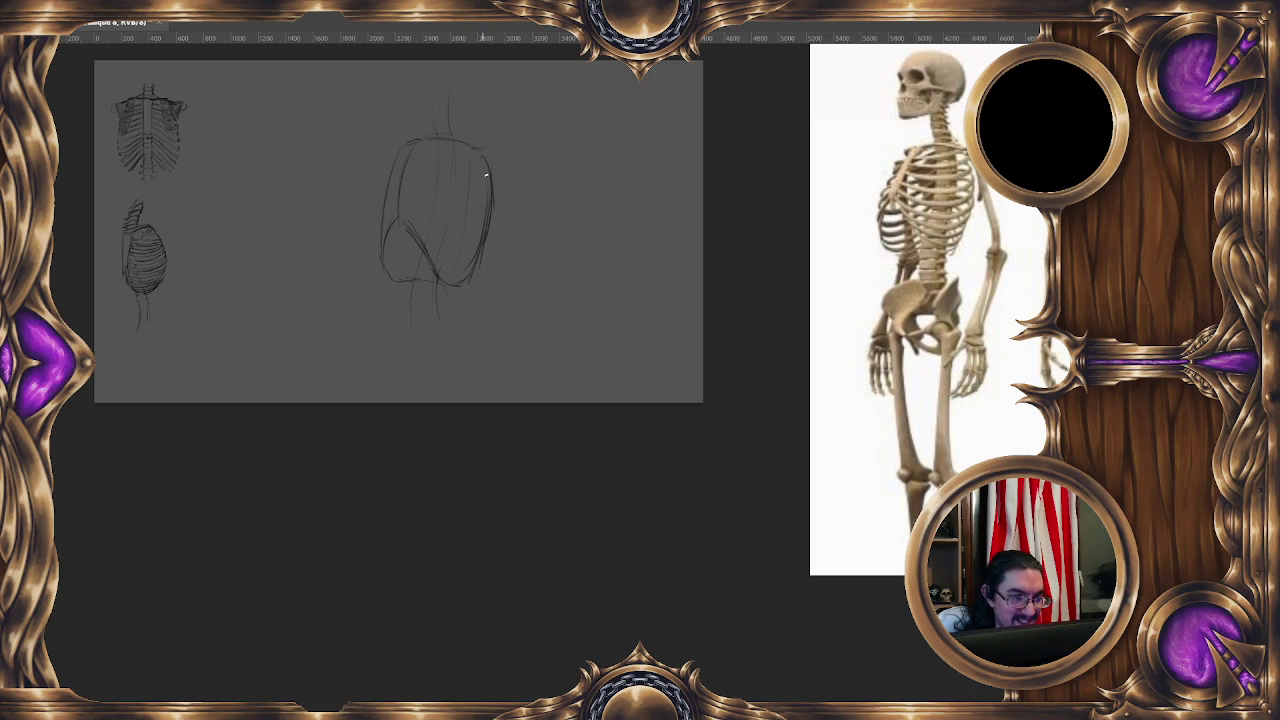
left_click_drag(484, 170, 490, 210)
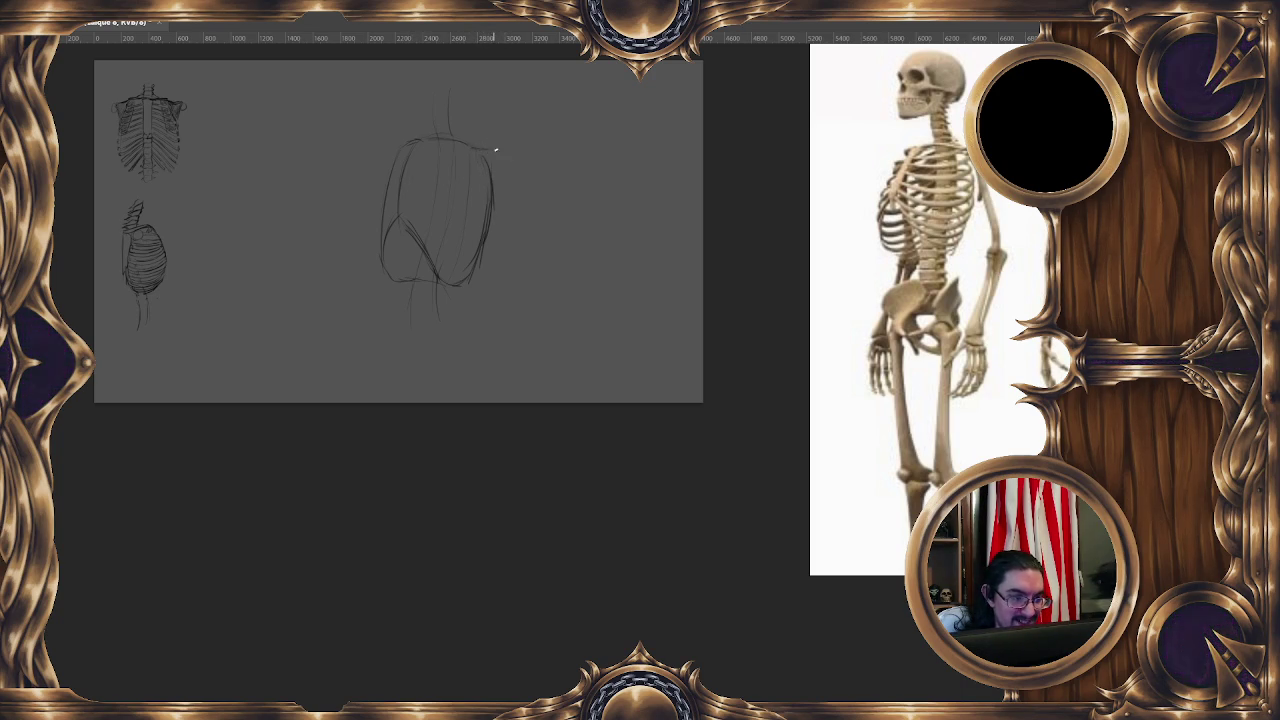
mouse_move(489, 150)
left_mouse_down()
mouse_move(496, 207)
mouse_move(508, 150)
left_mouse_up()
left_click_drag(471, 103, 475, 117)
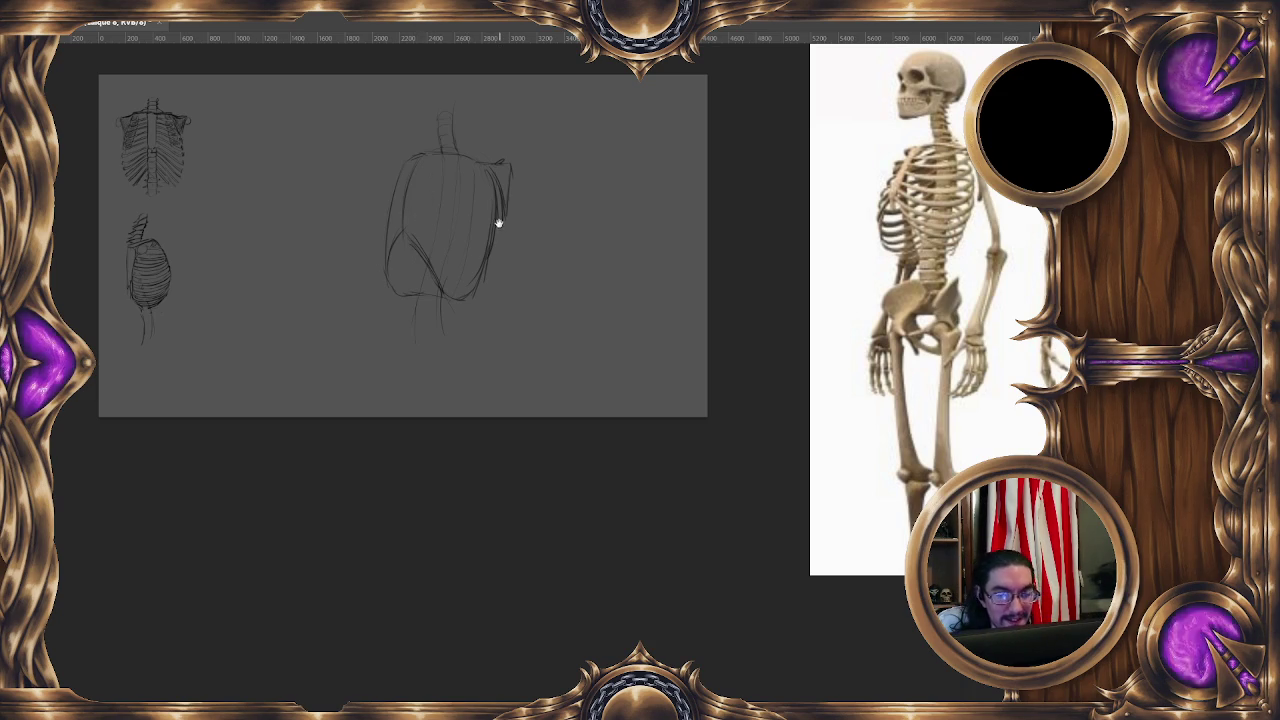
Hatch a short spine section below the rib cage and strengthen its left contour.
scroll(421, 179, "down", 1)
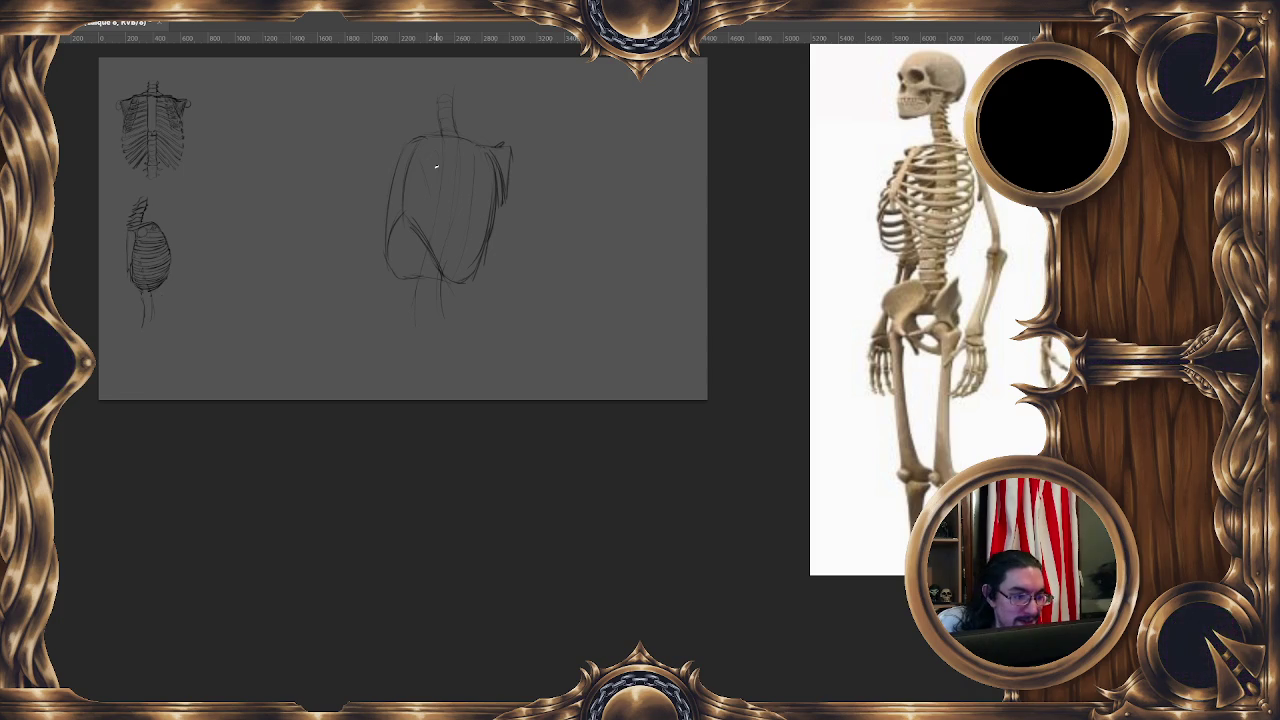
left_click_drag(426, 318, 444, 312)
left_click_drag(416, 314, 436, 284)
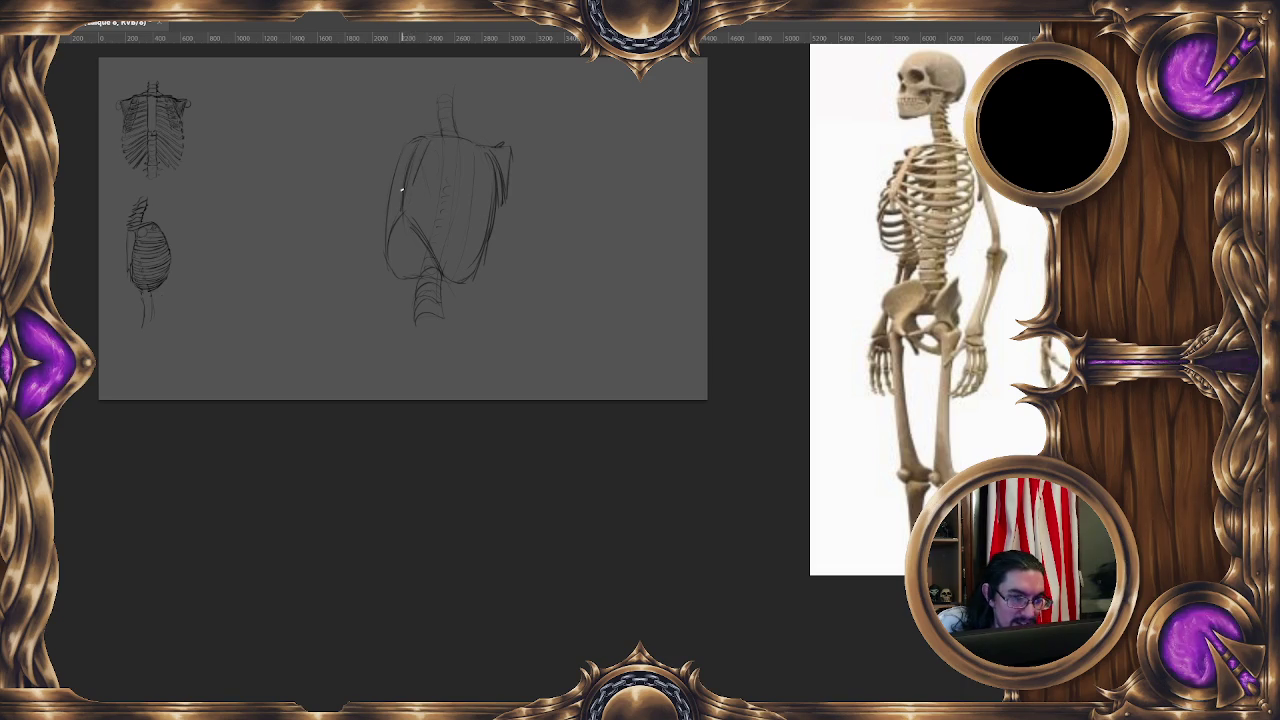
left_click_drag(408, 214, 421, 162)
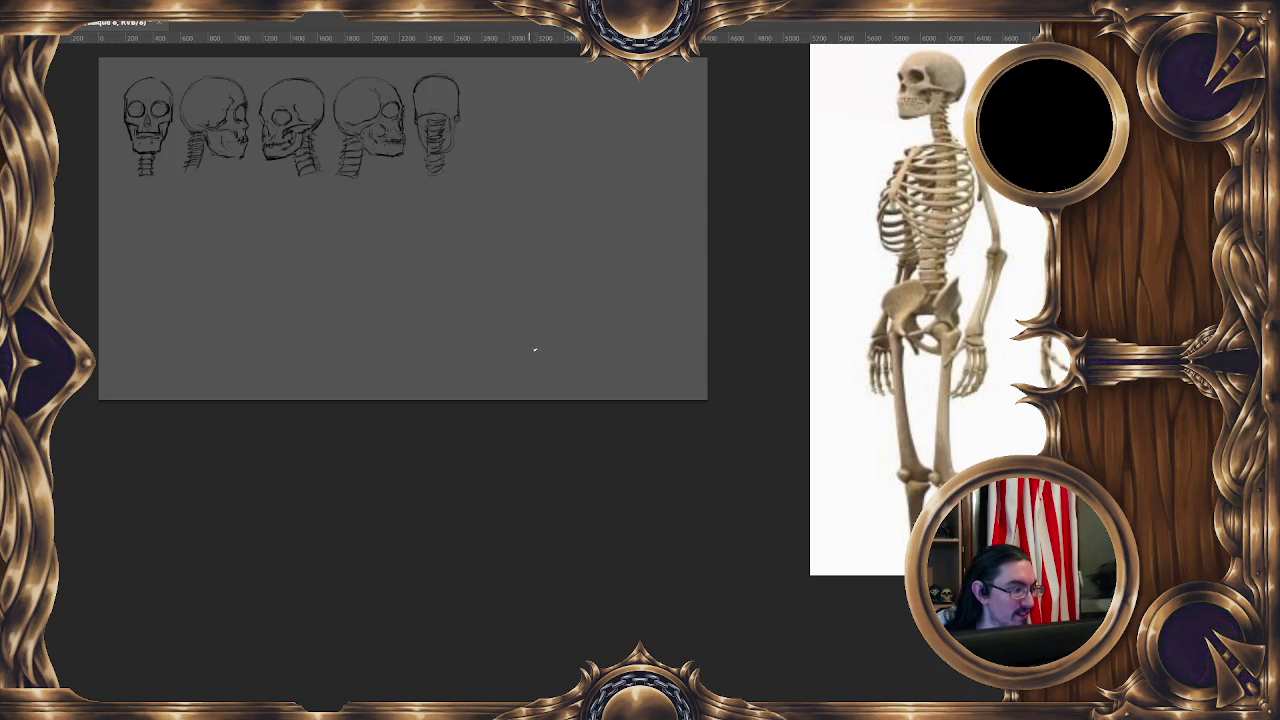
Pan the canvas down-right and then back up-left over the skull studies.
left_click_drag(457, 300, 475, 341)
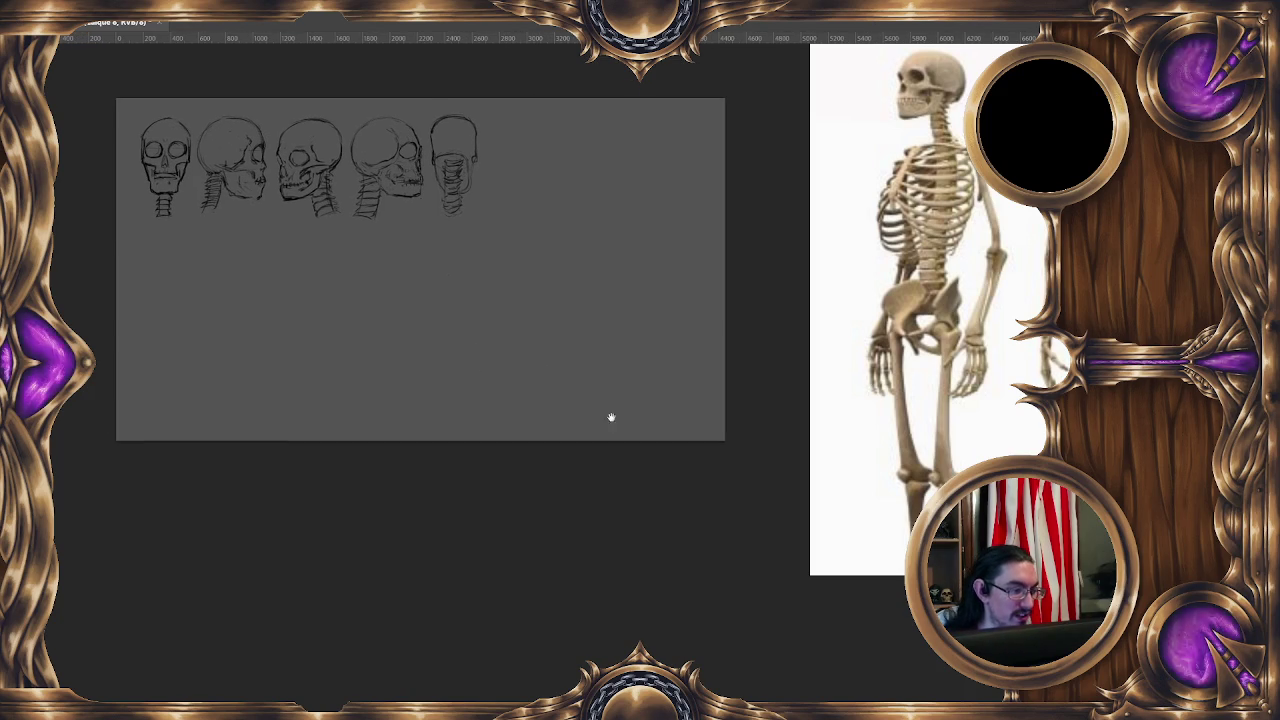
left_click_drag(611, 417, 584, 408)
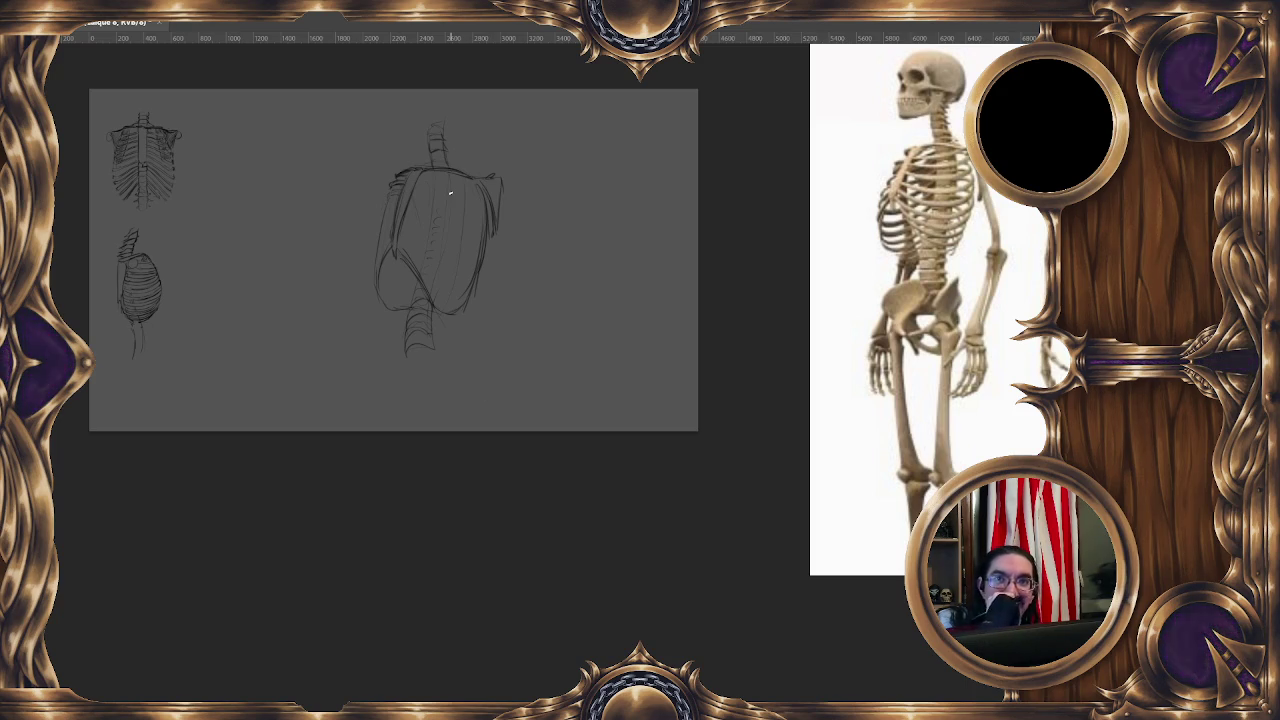
Darken the upper-left shoulder edge of the large three-quarter rib cage.
left_click_drag(437, 248, 457, 235)
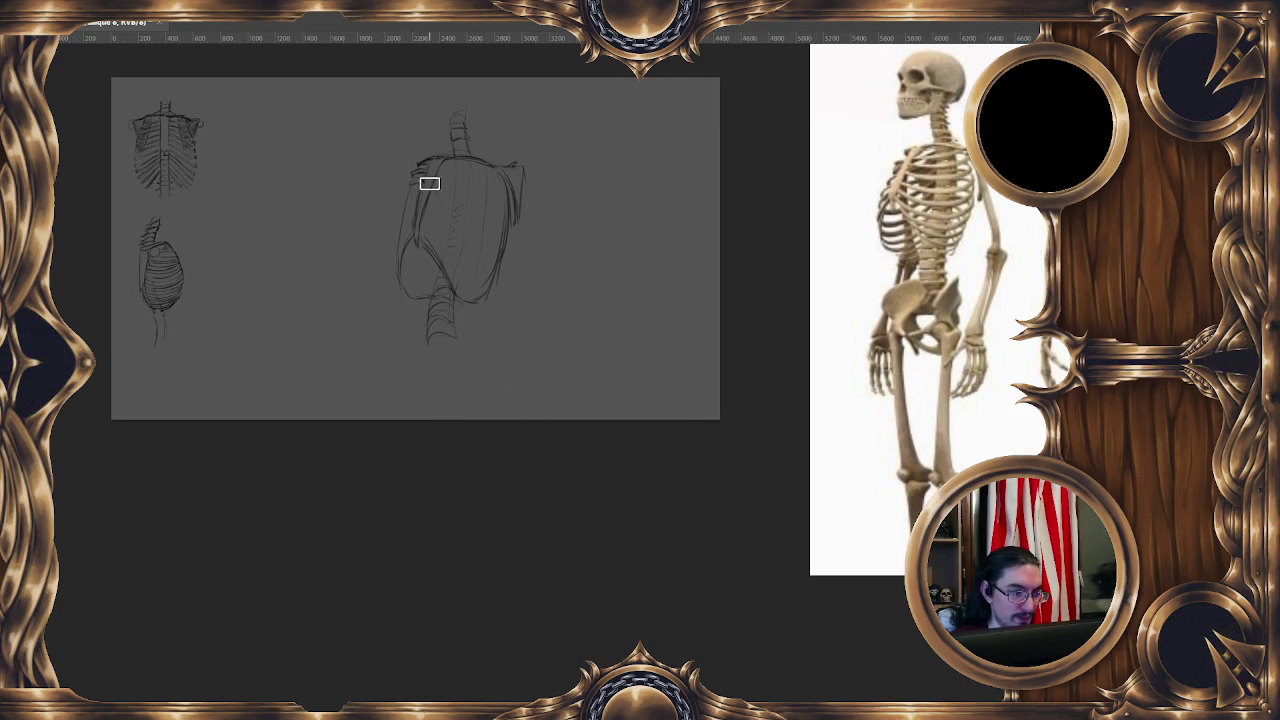
left_click_drag(414, 224, 405, 198)
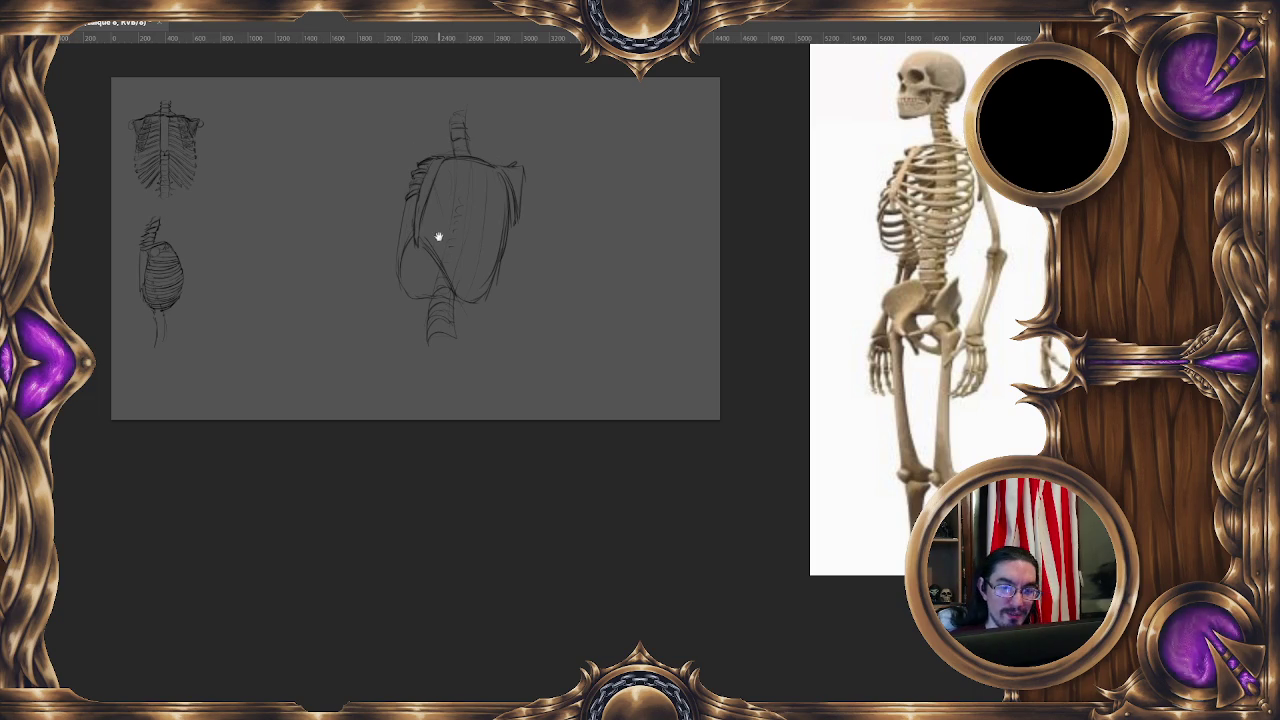
scroll(428, 165, "down", 1)
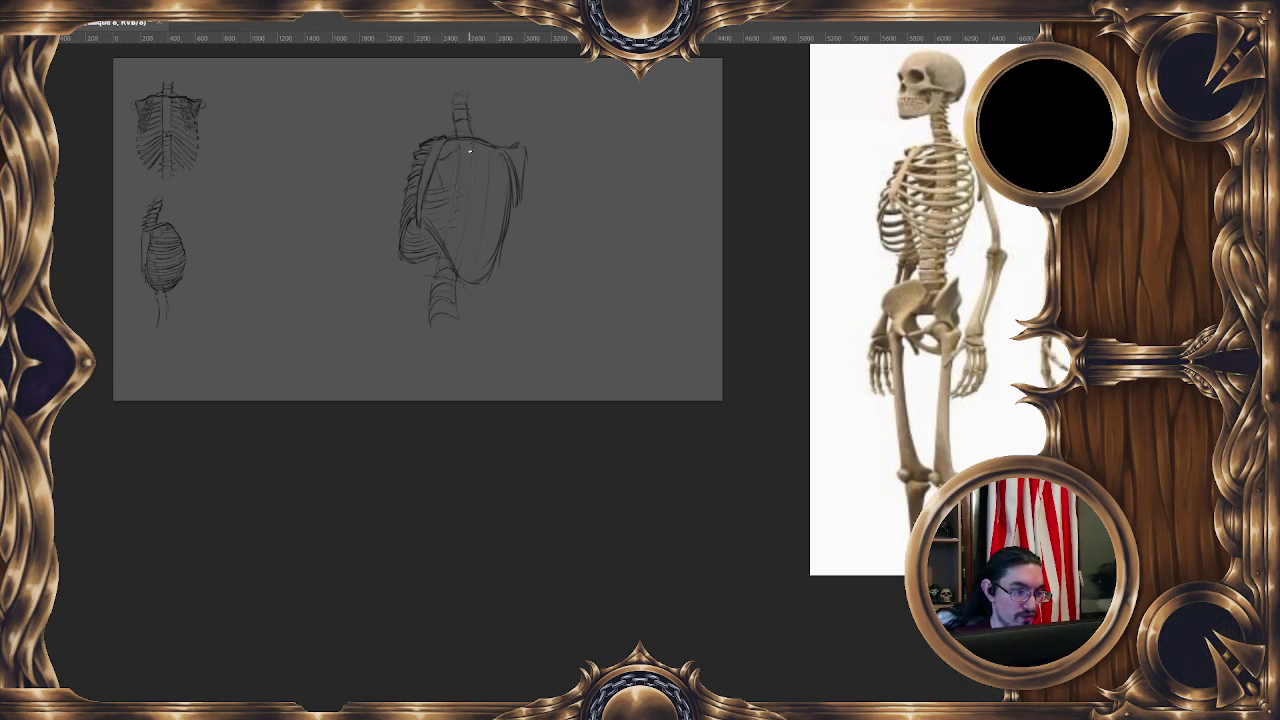
Brush short vertebra marks along the lower spine and darken the shoulder lines.
key("e")
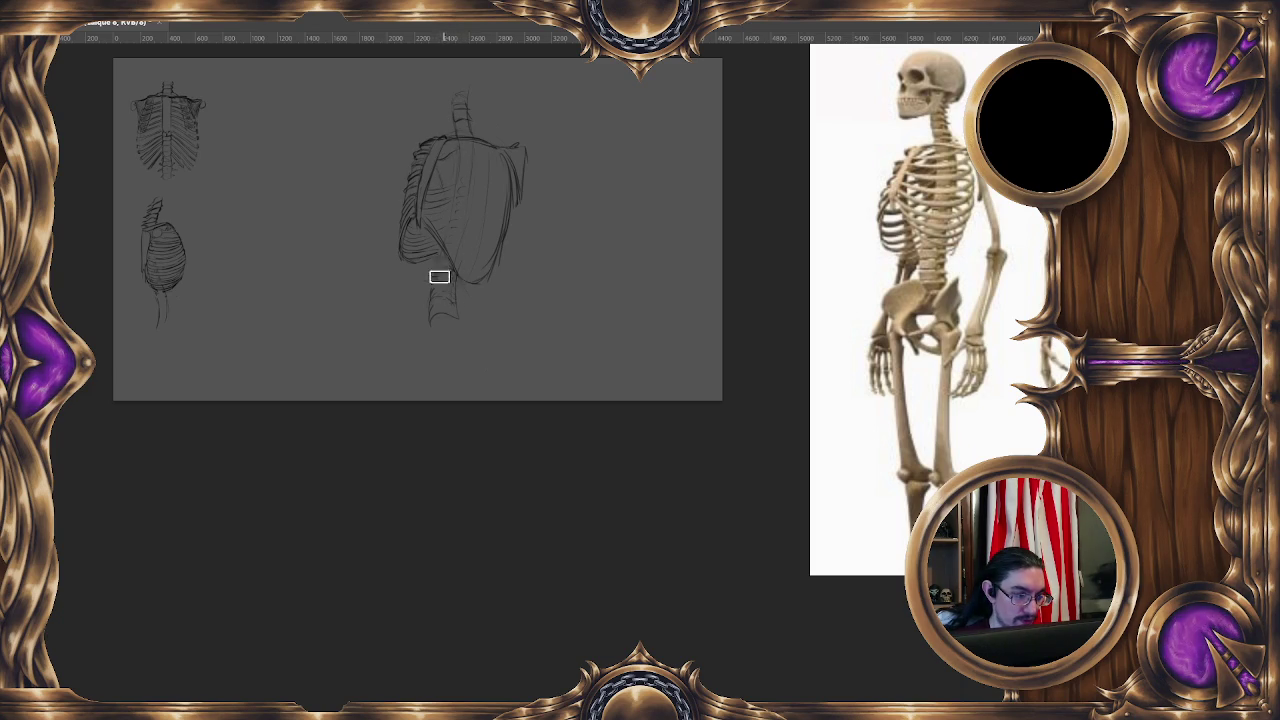
key("b")
mouse_move(429, 306)
left_mouse_down()
mouse_move(451, 307)
mouse_move(450, 265)
left_mouse_up()
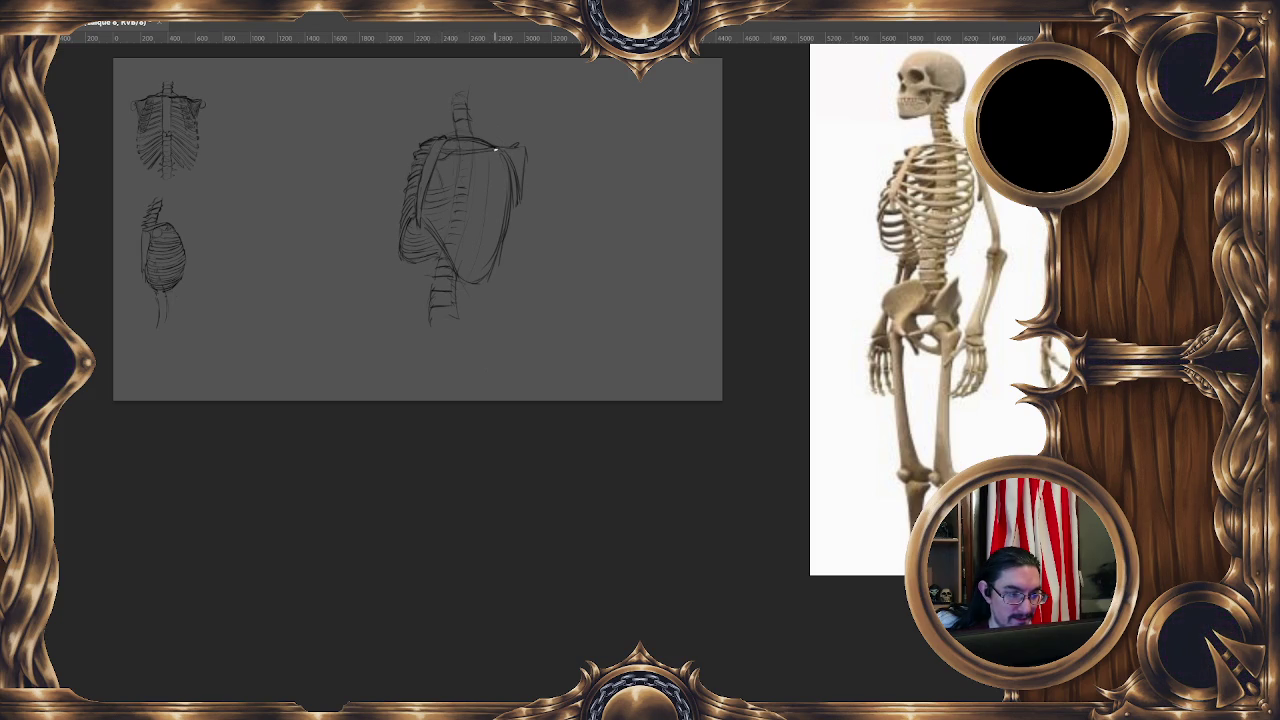
key("e")
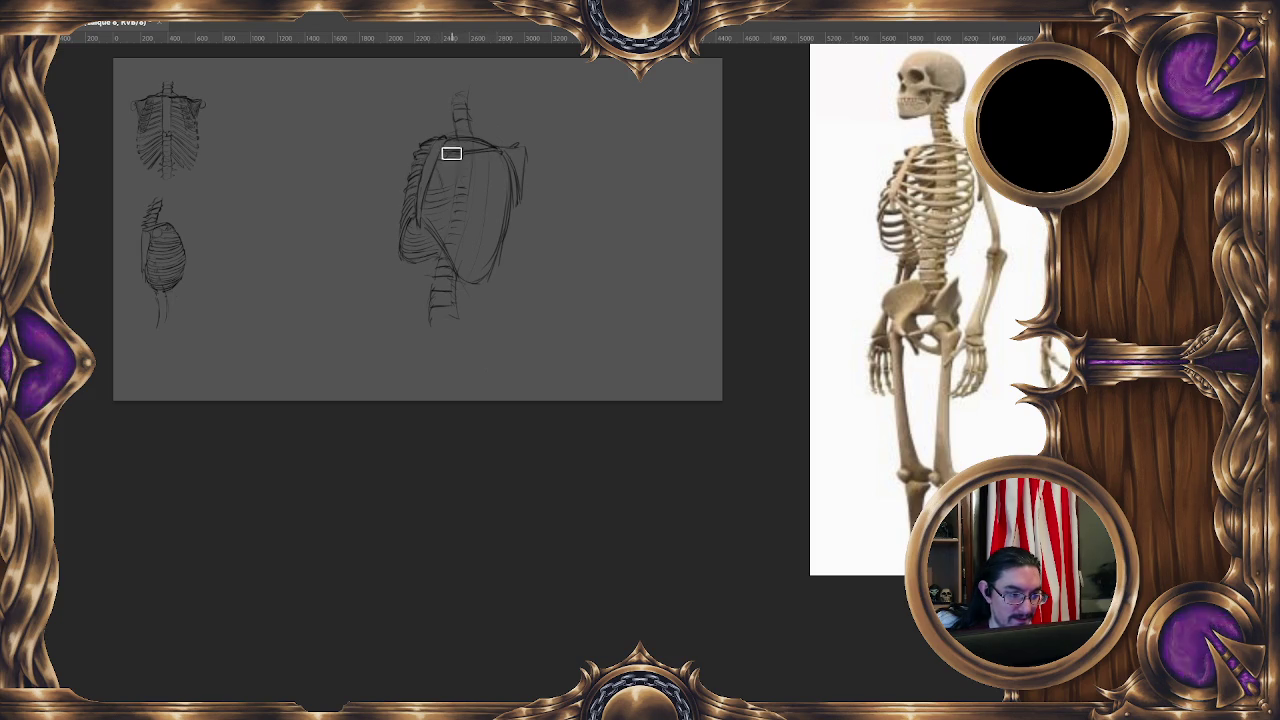
key("b")
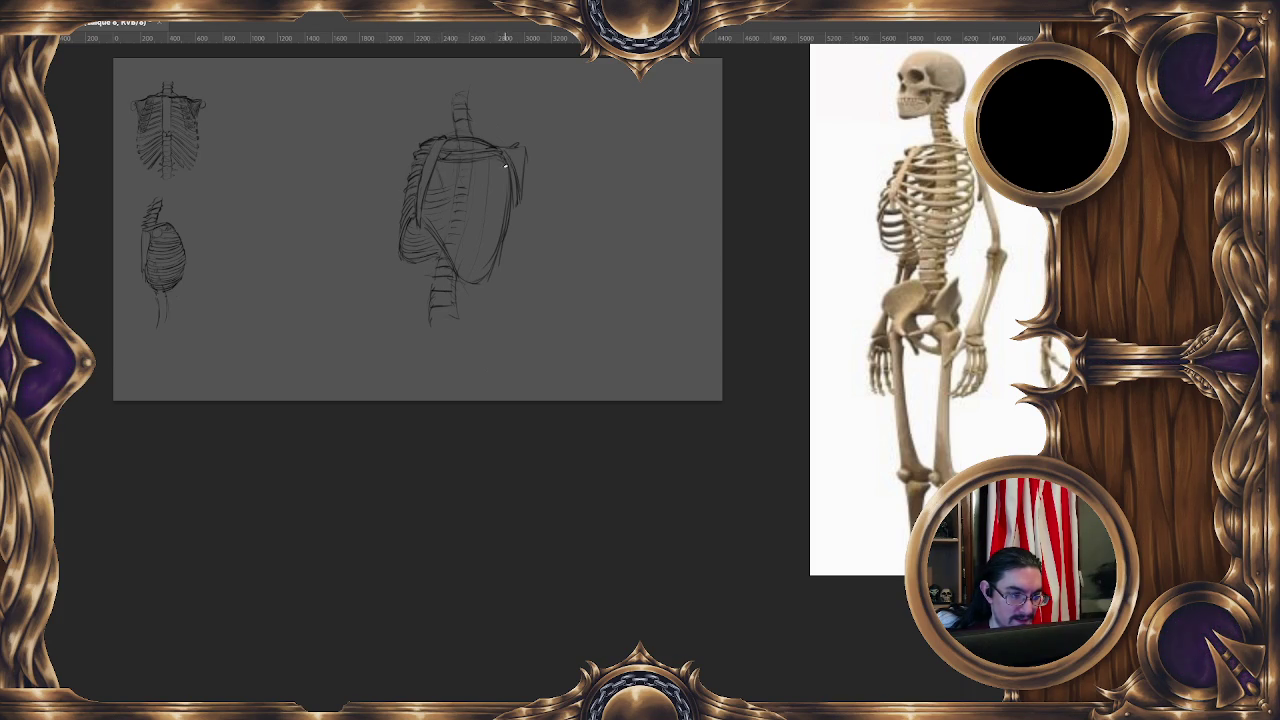
Brush two horizontal rib bands across the upper chest of the large rib cage.
left_click_drag(456, 168, 490, 166)
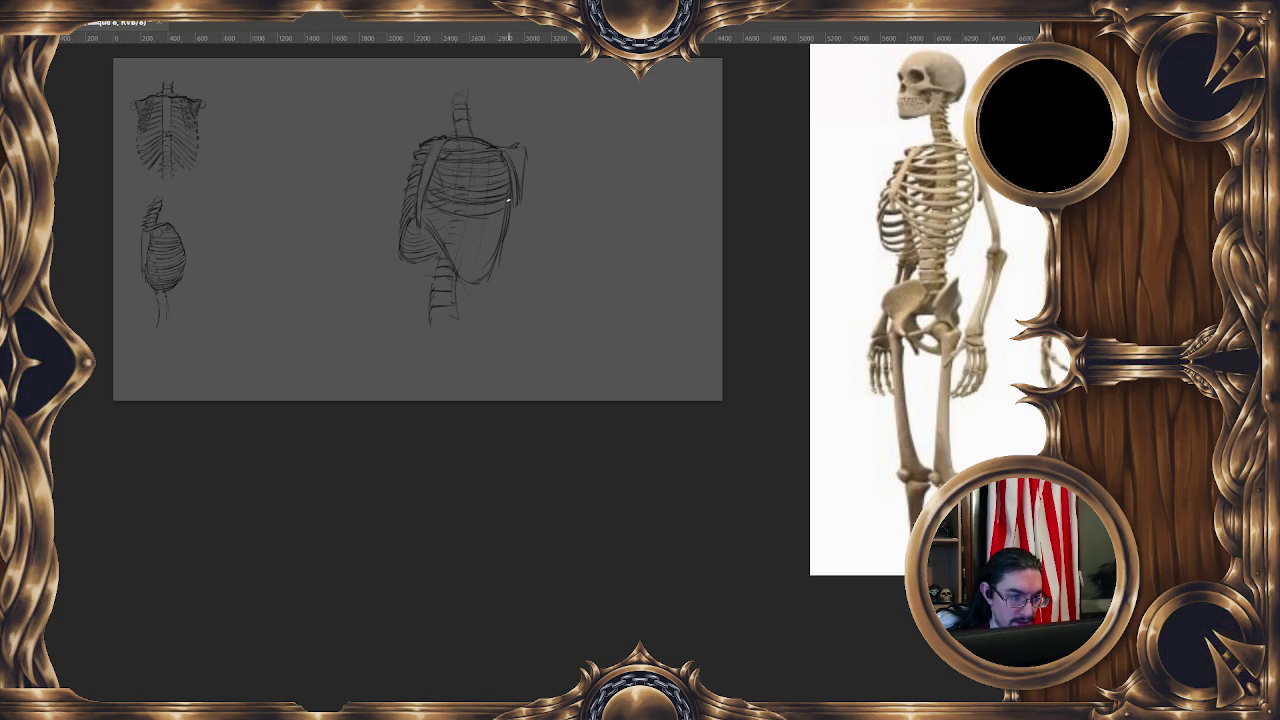
left_click_drag(456, 209, 506, 201)
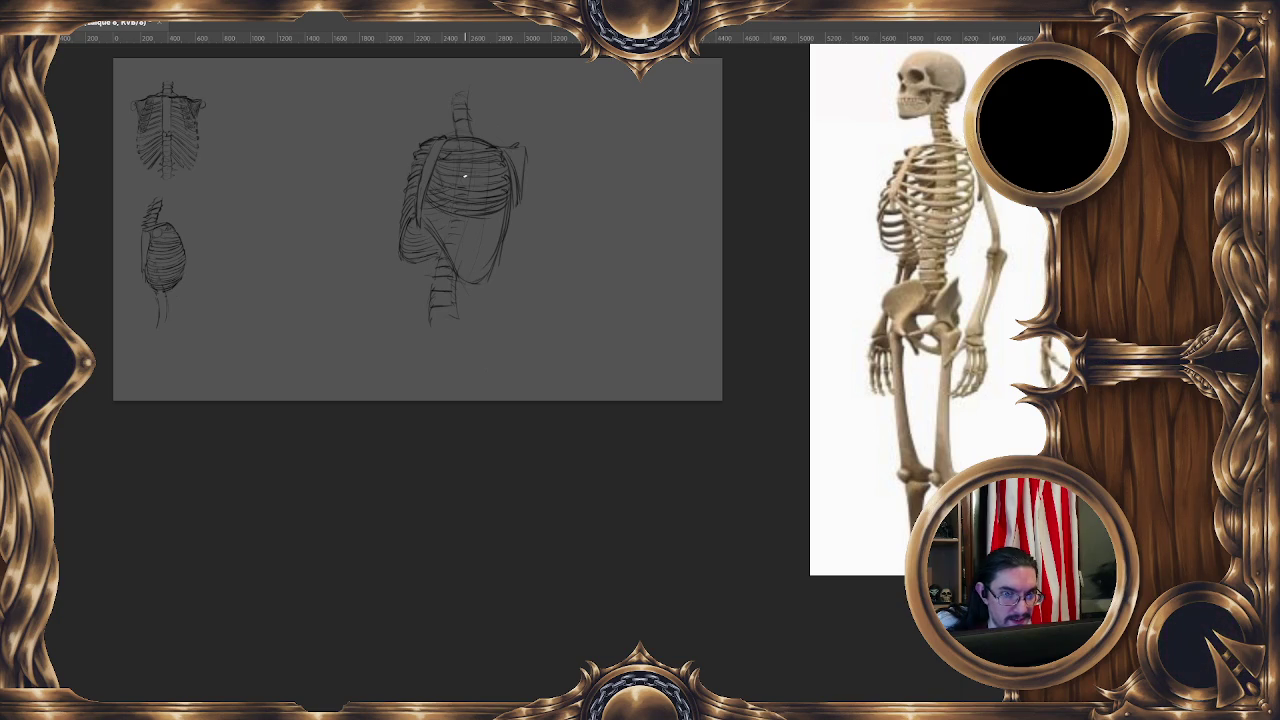
Lasso the rib cage's right side and free-transform it inward to narrow the torso.
mouse_move(476, 138)
left_mouse_down()
mouse_move(465, 228)
mouse_move(543, 163)
mouse_move(515, 105)
left_mouse_up()
right_click(503, 243)
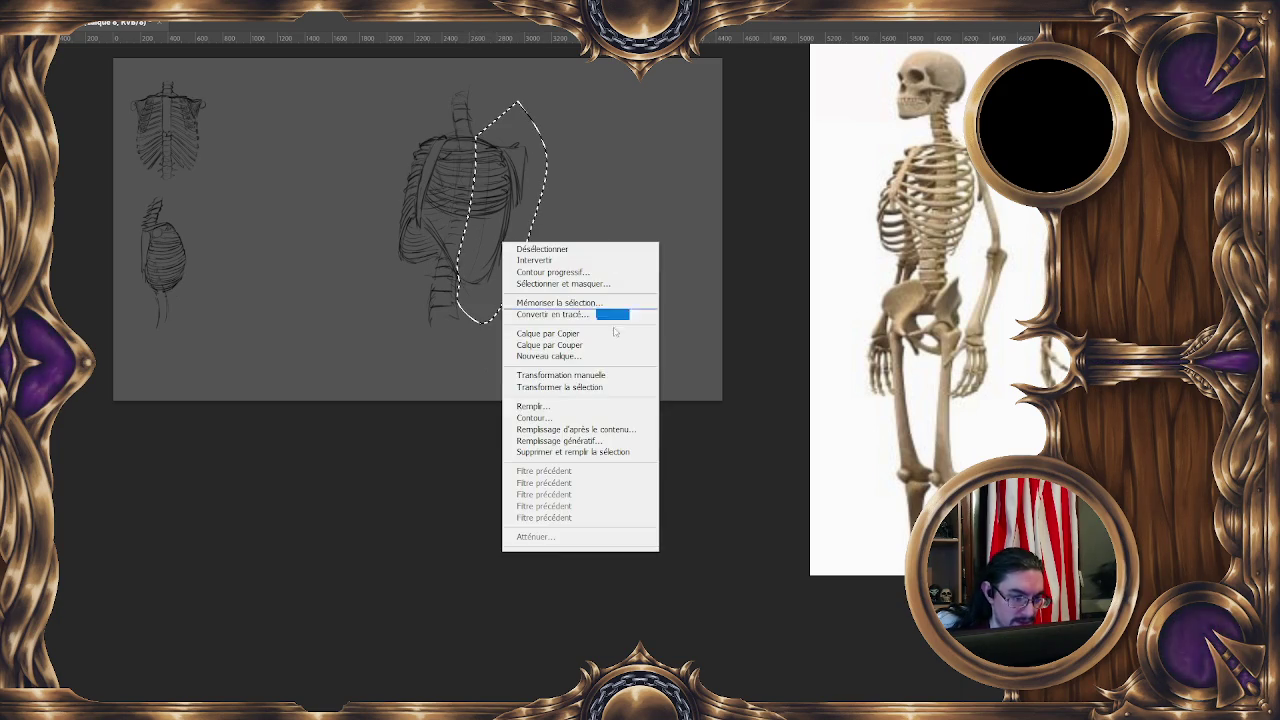
left_click(604, 376)
left_click_drag(547, 212, 529, 213)
key("Return")
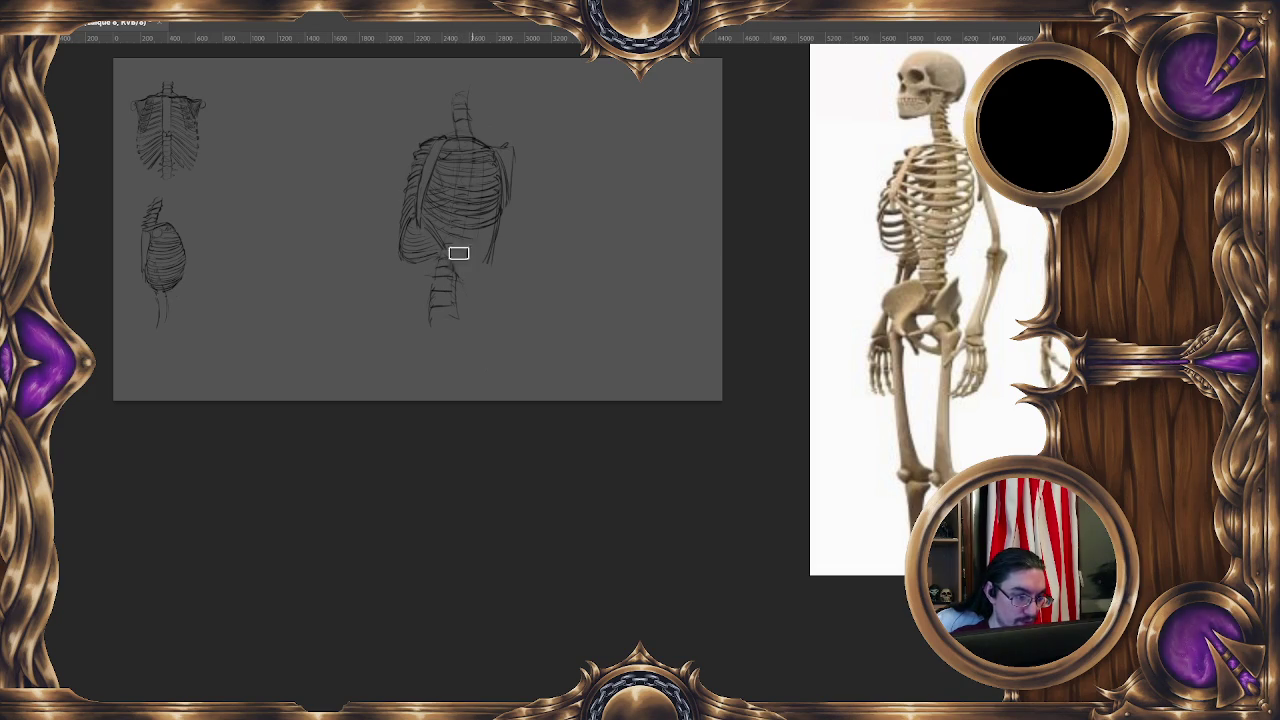
Darken the lower right edge of the rib cage with a firmer brush line.
left_click_drag(462, 258, 482, 260)
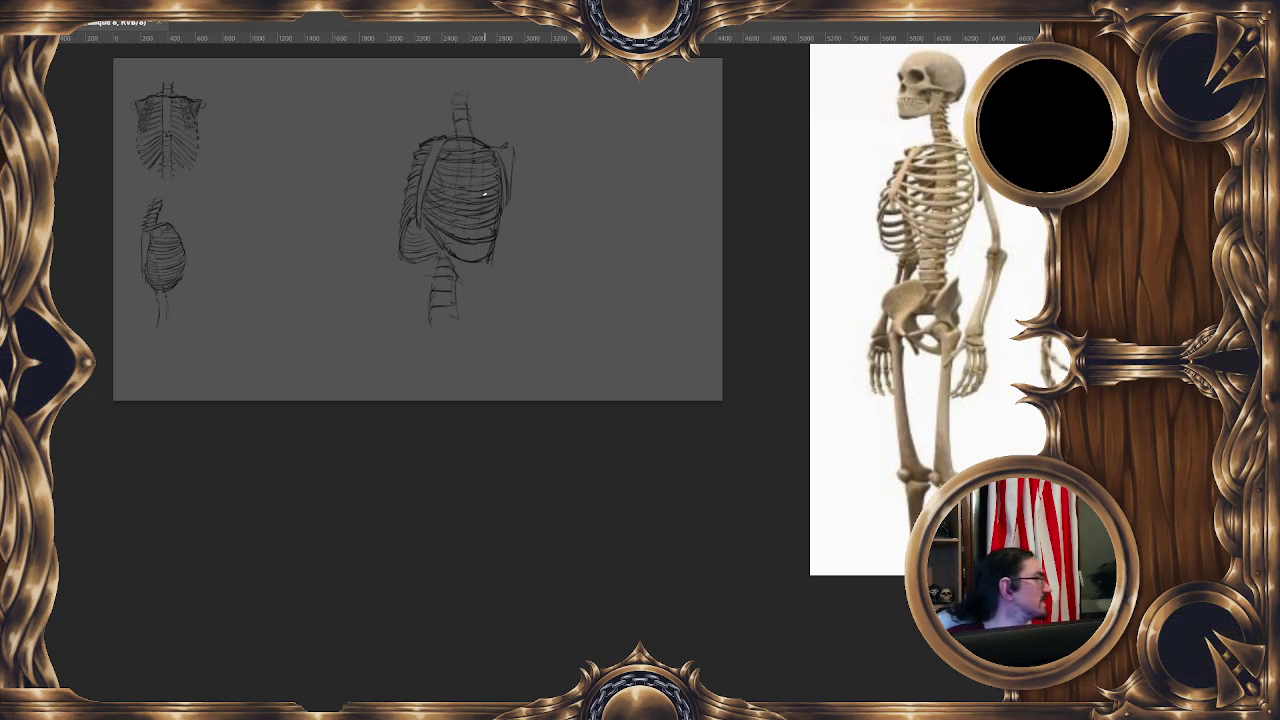
Open the hydre de lern image from twitch > challenge dps > Mythologie grec.
left_click(58, 12)
left_click(63, 44)
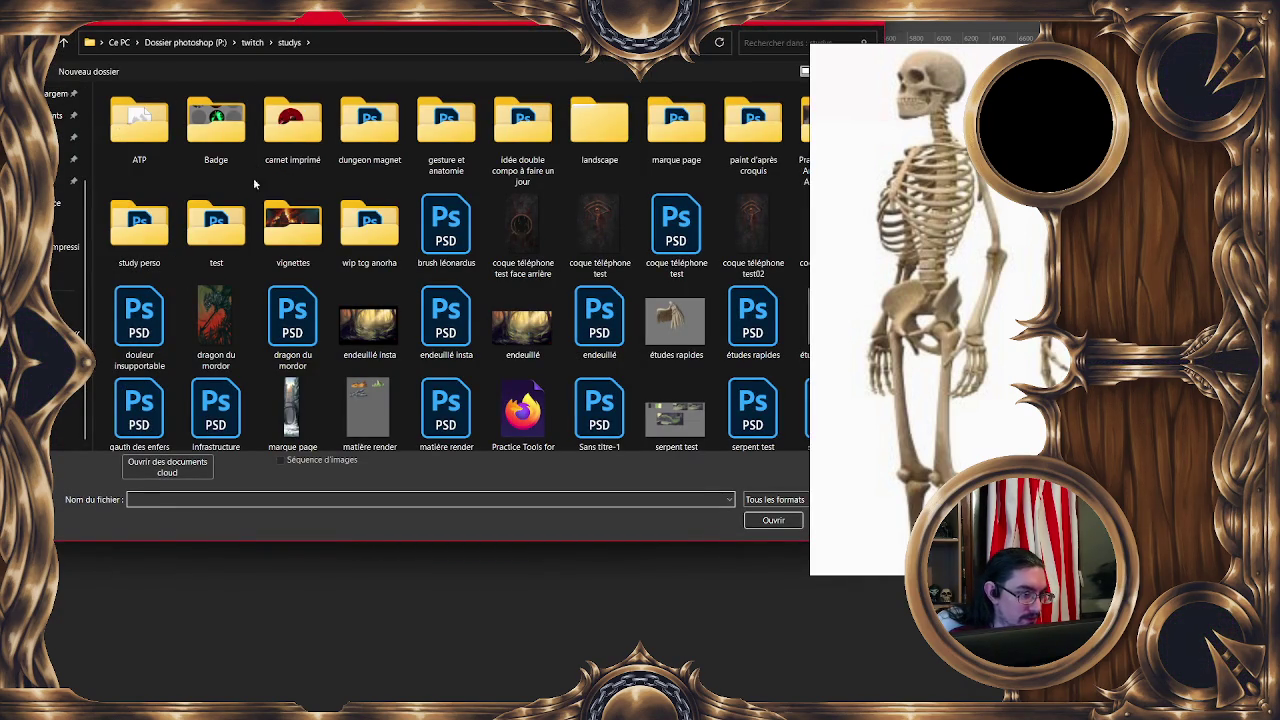
left_click(63, 42)
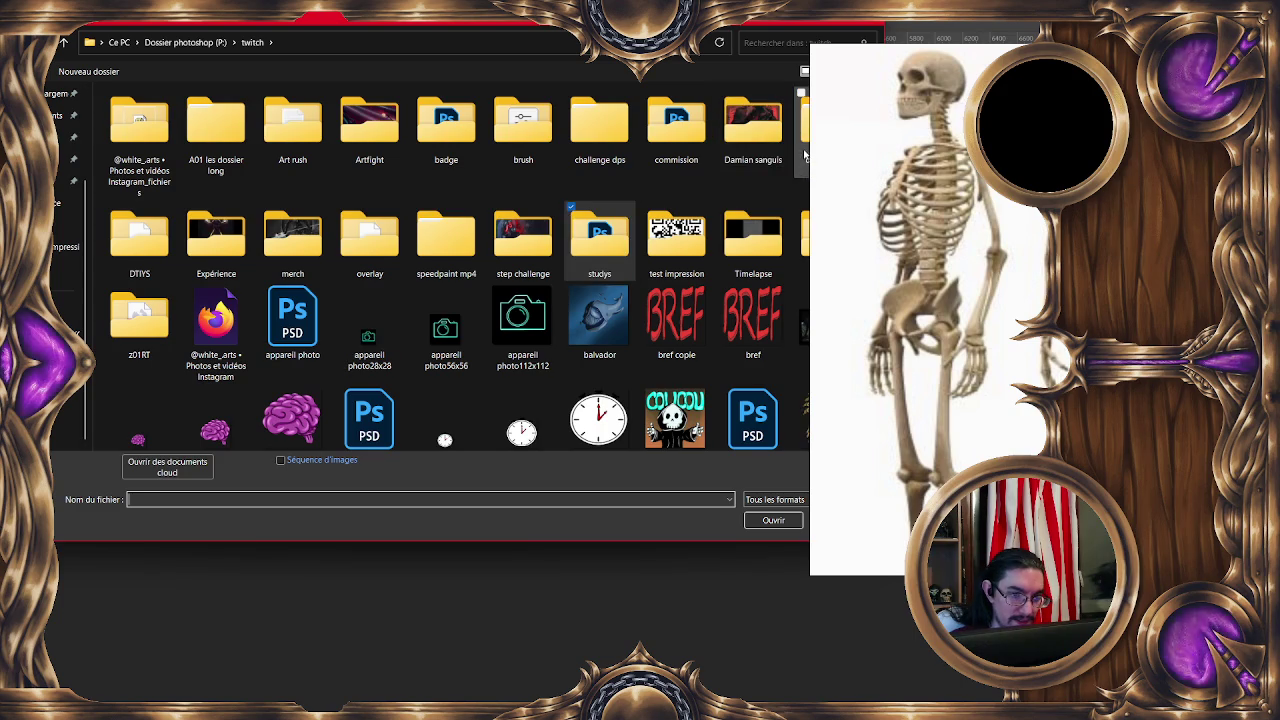
key("alt+Left")
left_click(63, 42)
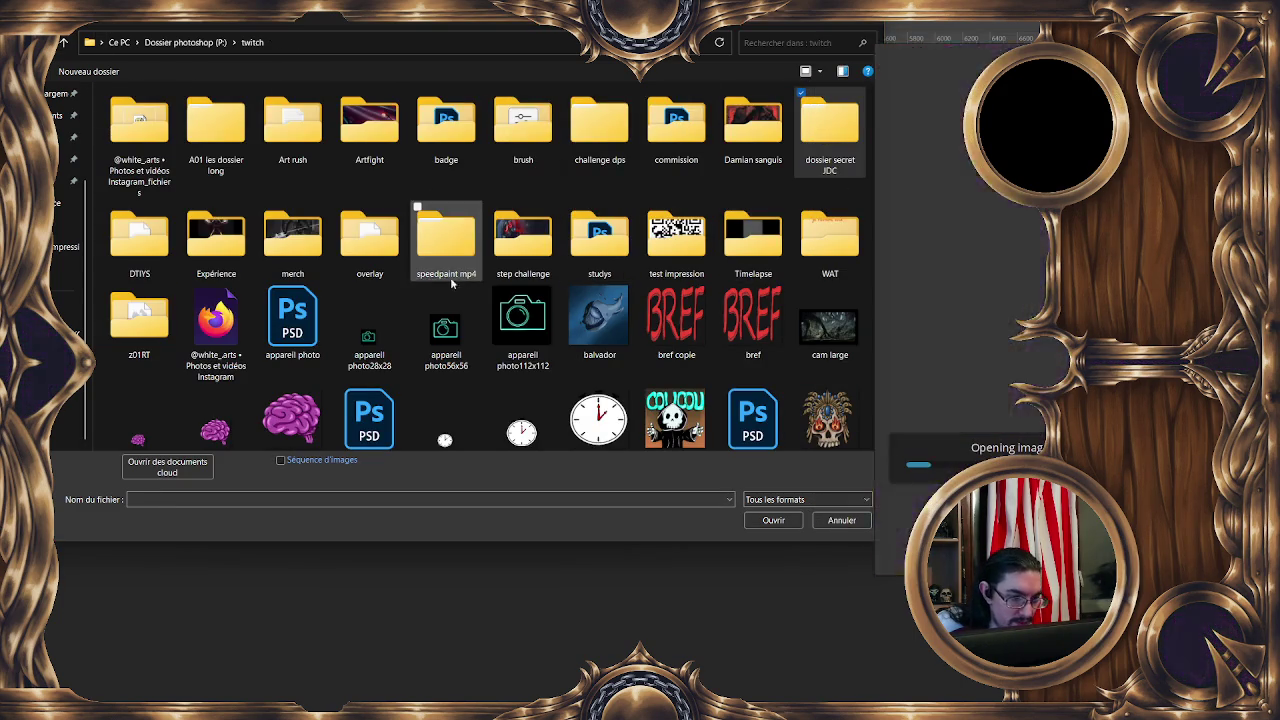
double_click(600, 150)
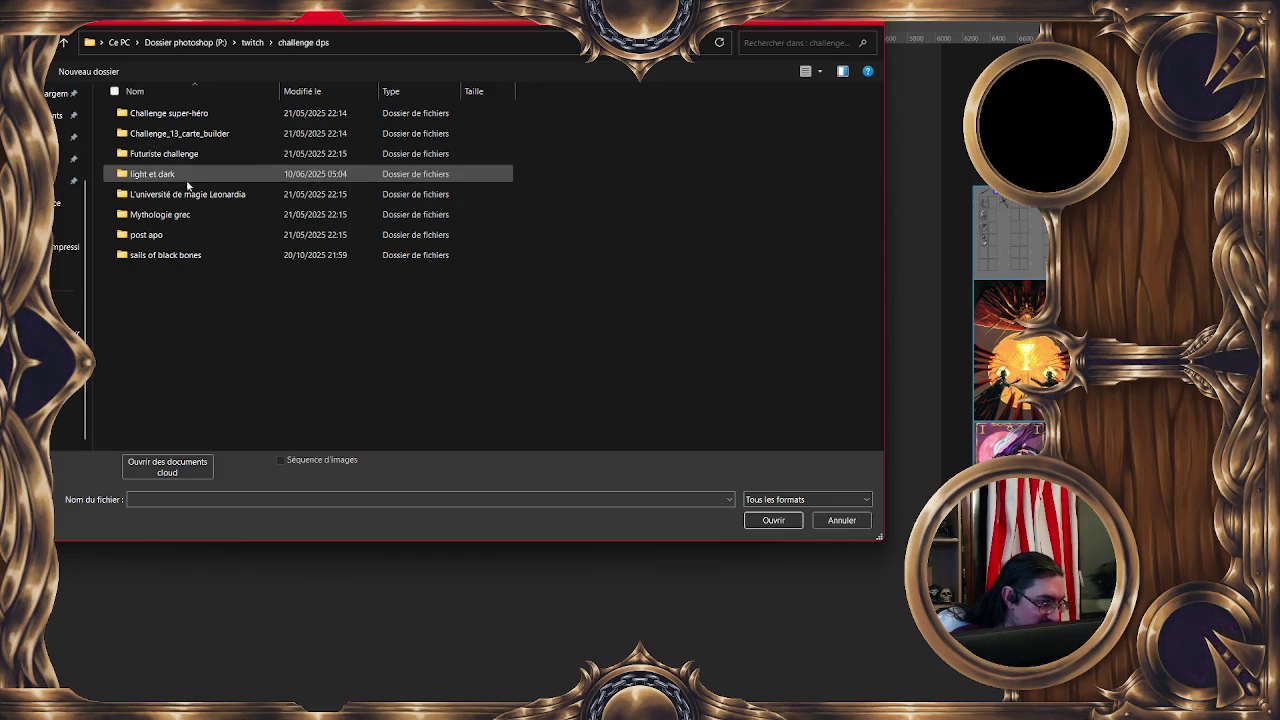
double_click(190, 214)
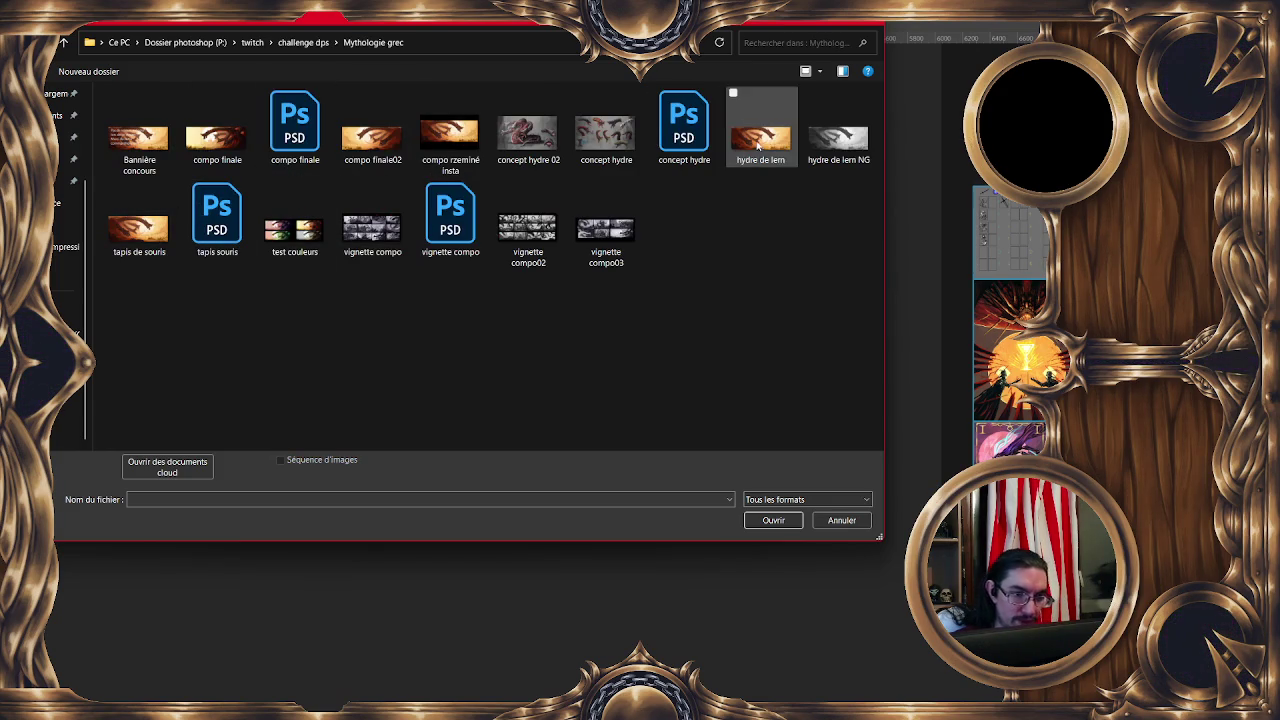
double_click(758, 145)
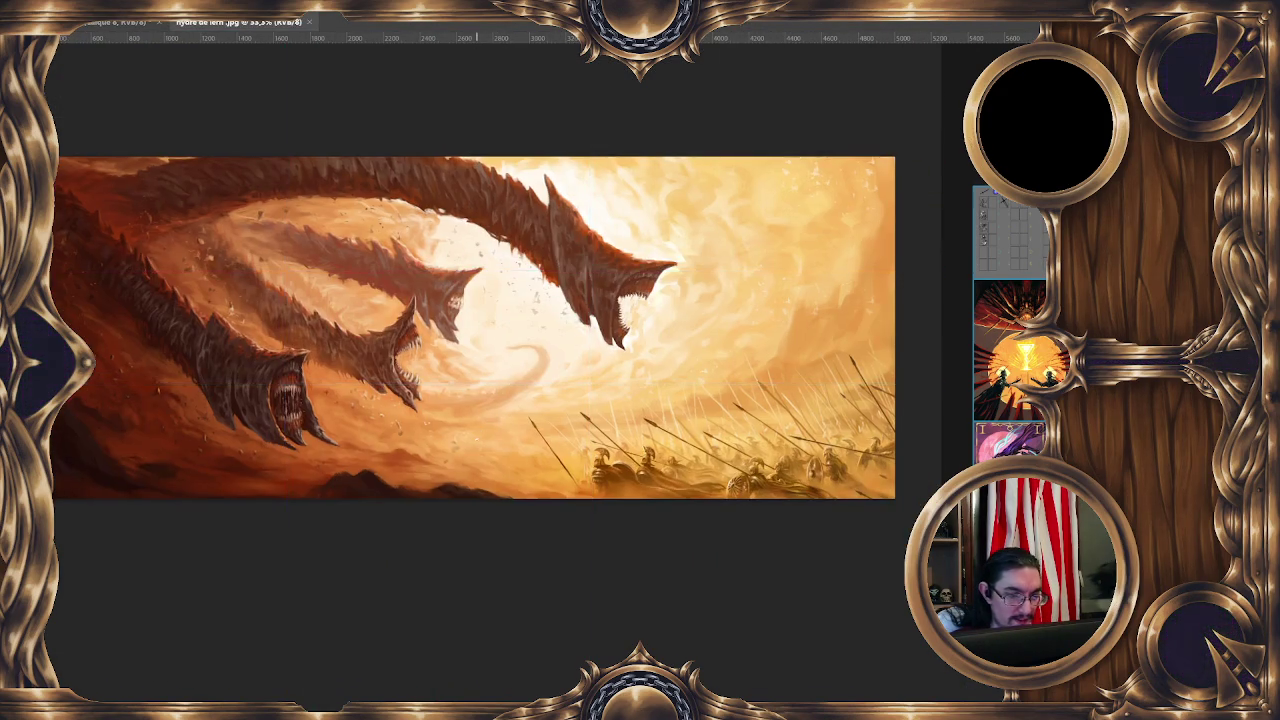
Zoom out to view the whole hydra painting, then close its document.
key("ctrl+minus")
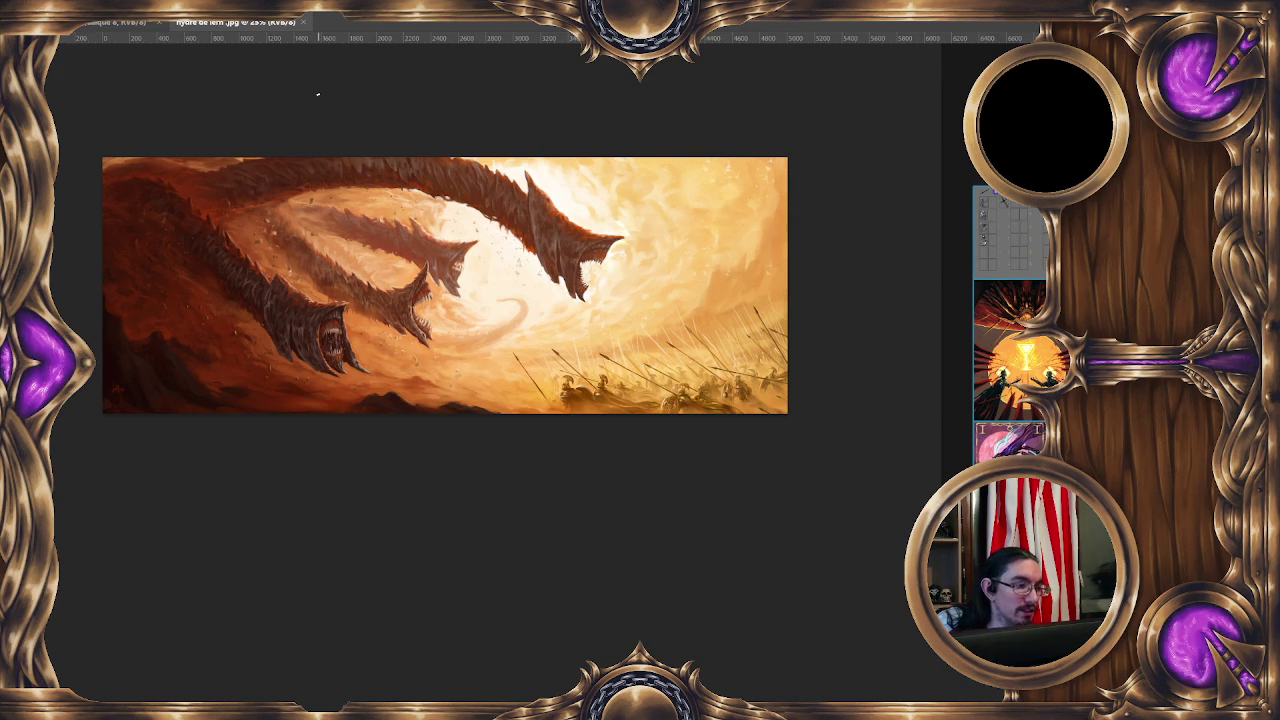
left_click(305, 24)
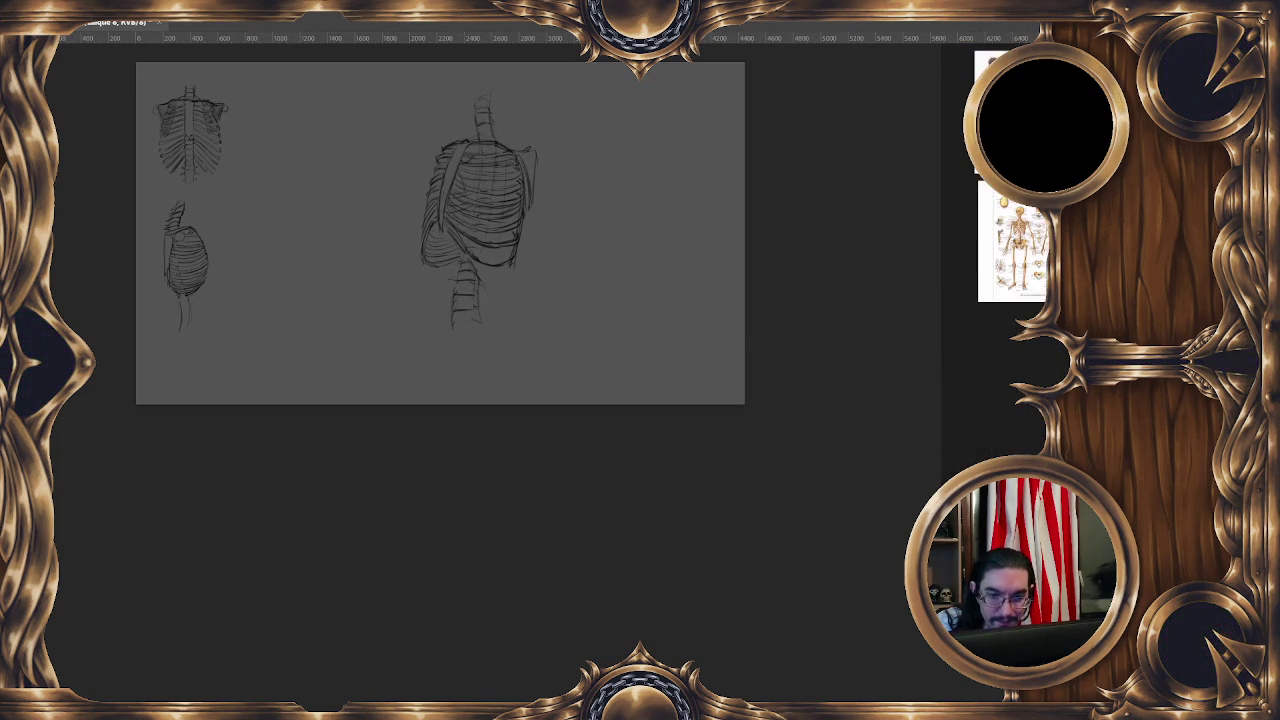
Zoom and reposition the skeleton reference, then darken the rib bands with a 14 px brush.
scroll(1000, 300, "up", 5)
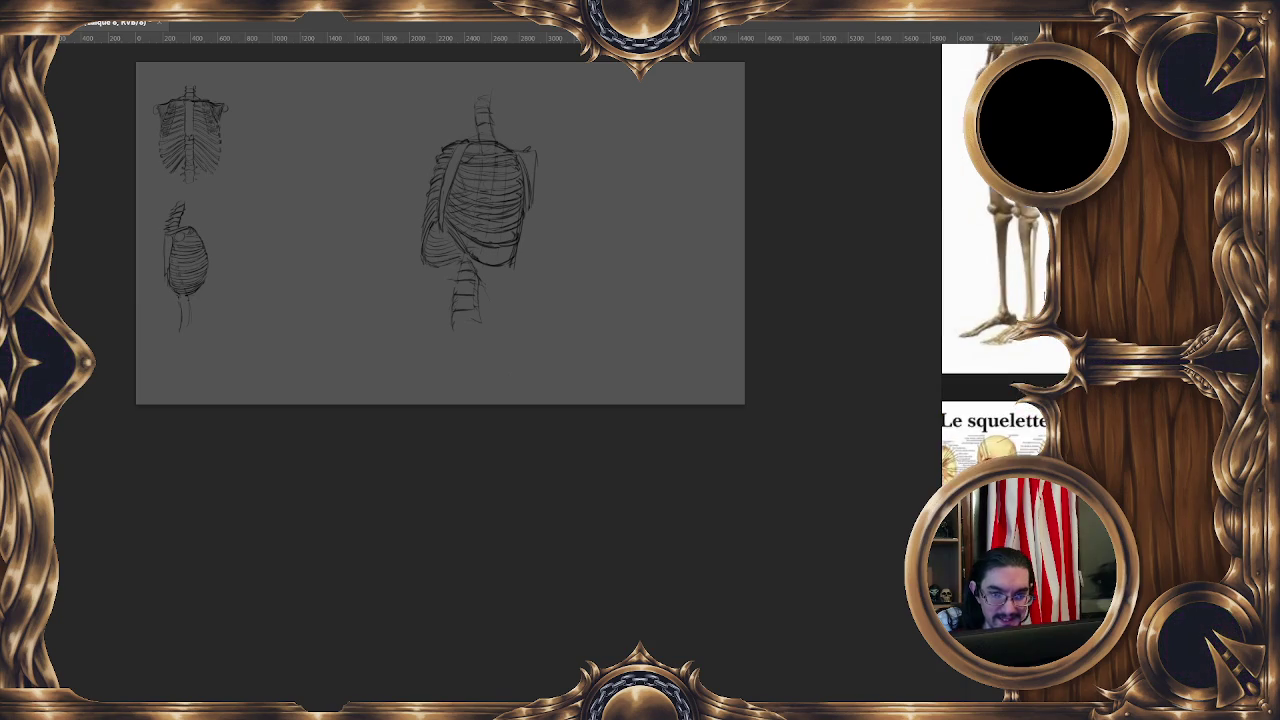
mouse_move(1025, 424)
left_mouse_down()
mouse_move(1020, 410)
mouse_move(1065, 449)
left_mouse_up()
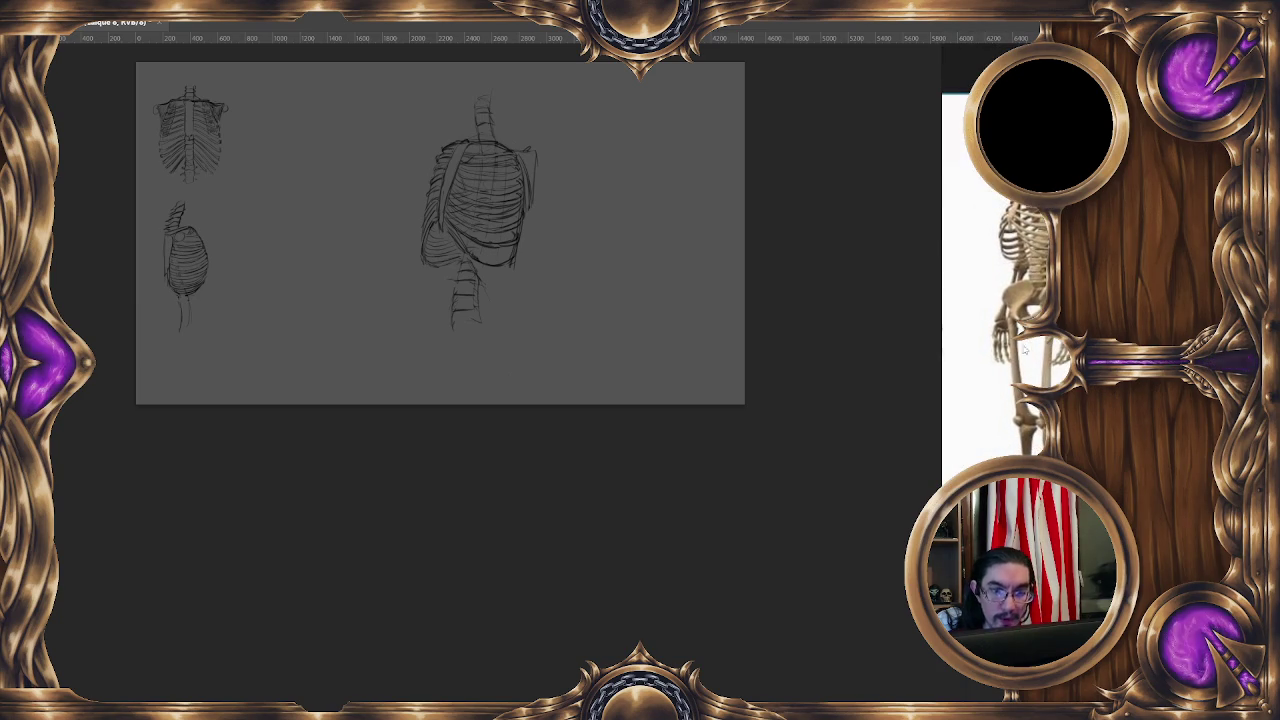
left_click_drag(503, 277, 507, 269)
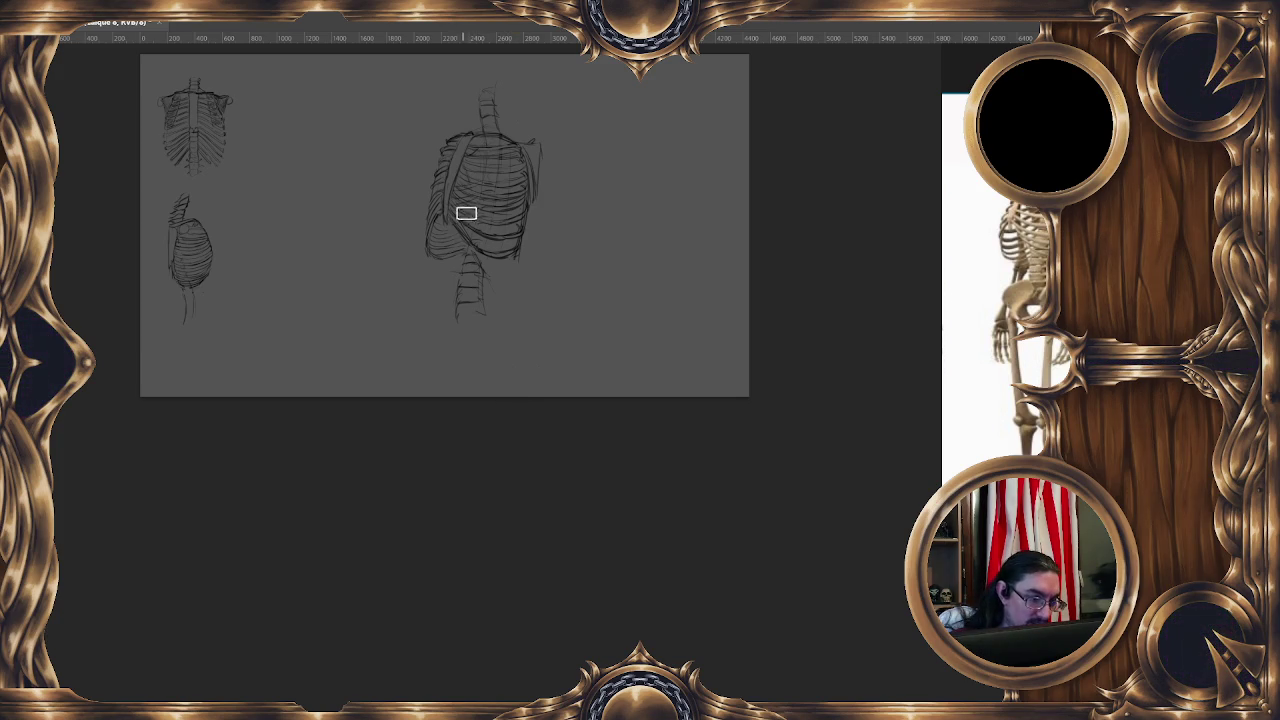
left_click_drag(499, 218, 494, 238)
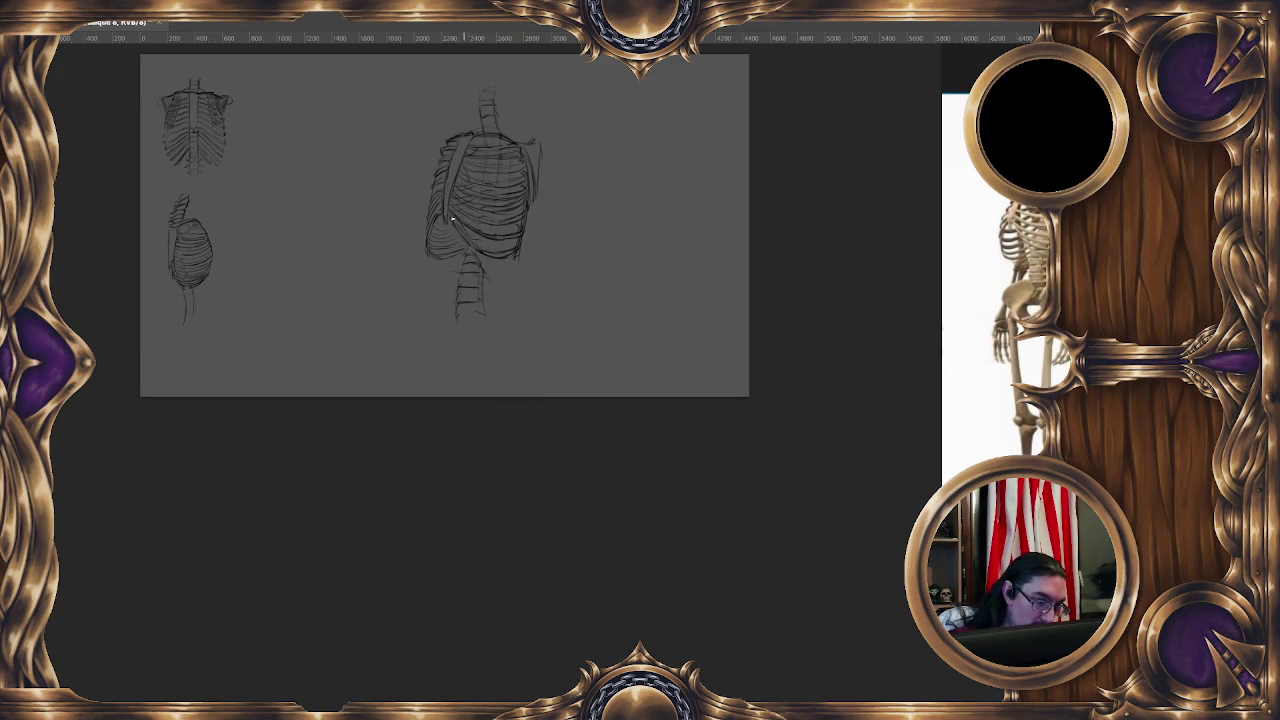
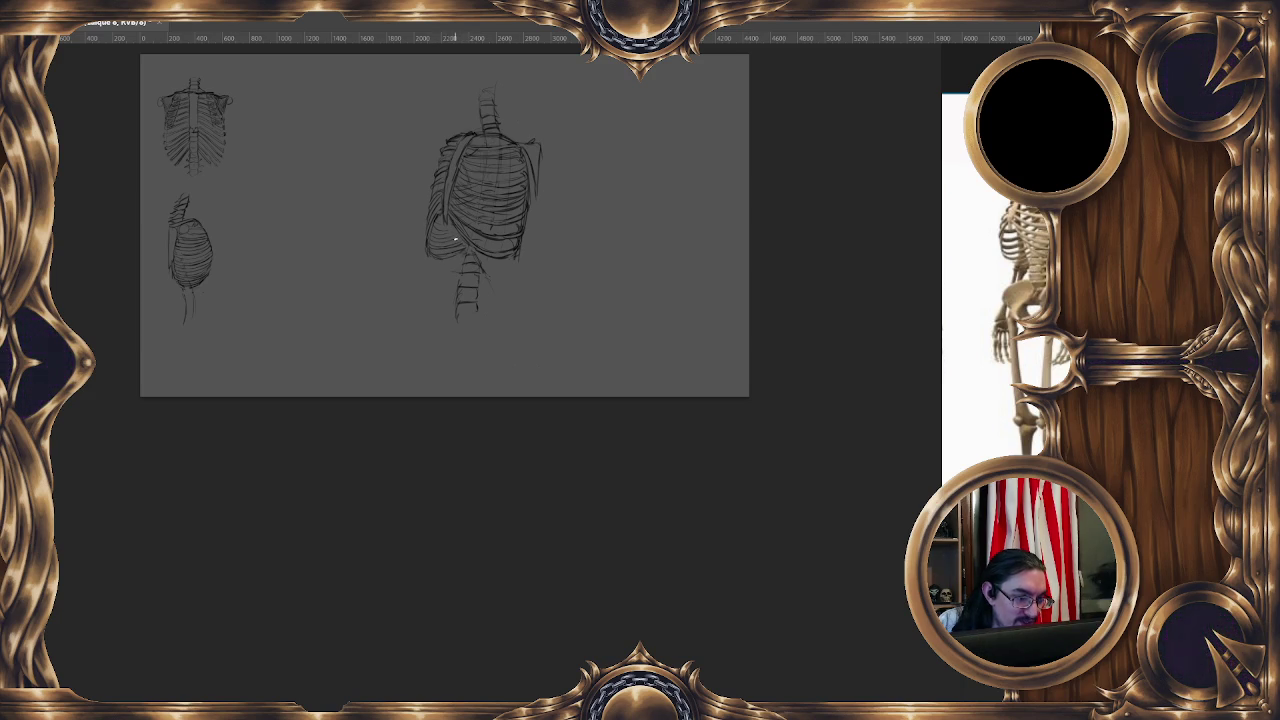
Shrink the large ribcage study beside the top-left ribcage, then add new layer Calque 9.
left_click_drag(571, 244, 560, 256)
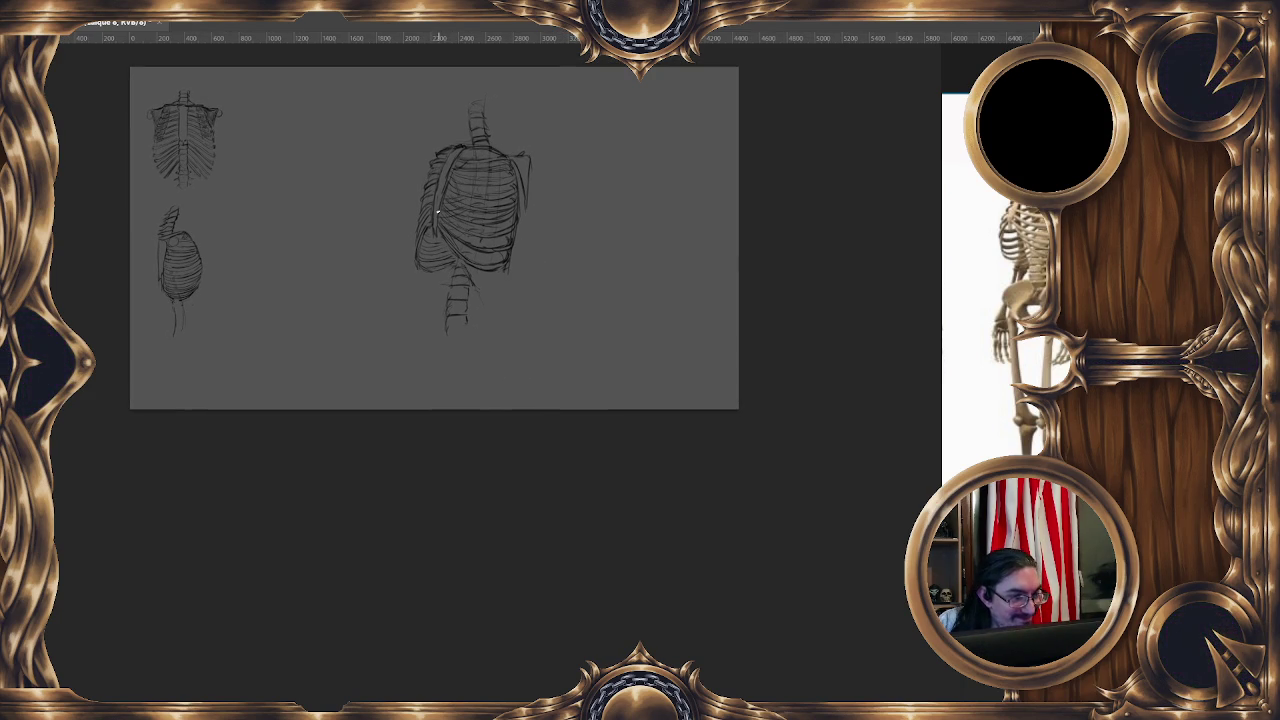
right_click(500, 209)
left_click(565, 343)
mouse_move(614, 93)
left_mouse_down()
mouse_move(477, 291)
mouse_move(496, 271)
left_mouse_up()
mouse_move(447, 313)
left_mouse_down()
mouse_move(347, 271)
mouse_move(264, 263)
mouse_move(281, 137)
mouse_move(267, 131)
left_mouse_up()
mouse_move(323, 212)
left_mouse_down()
mouse_move(331, 234)
mouse_move(330, 172)
left_mouse_up()
key("Return")
key("ctrl+shift+n")
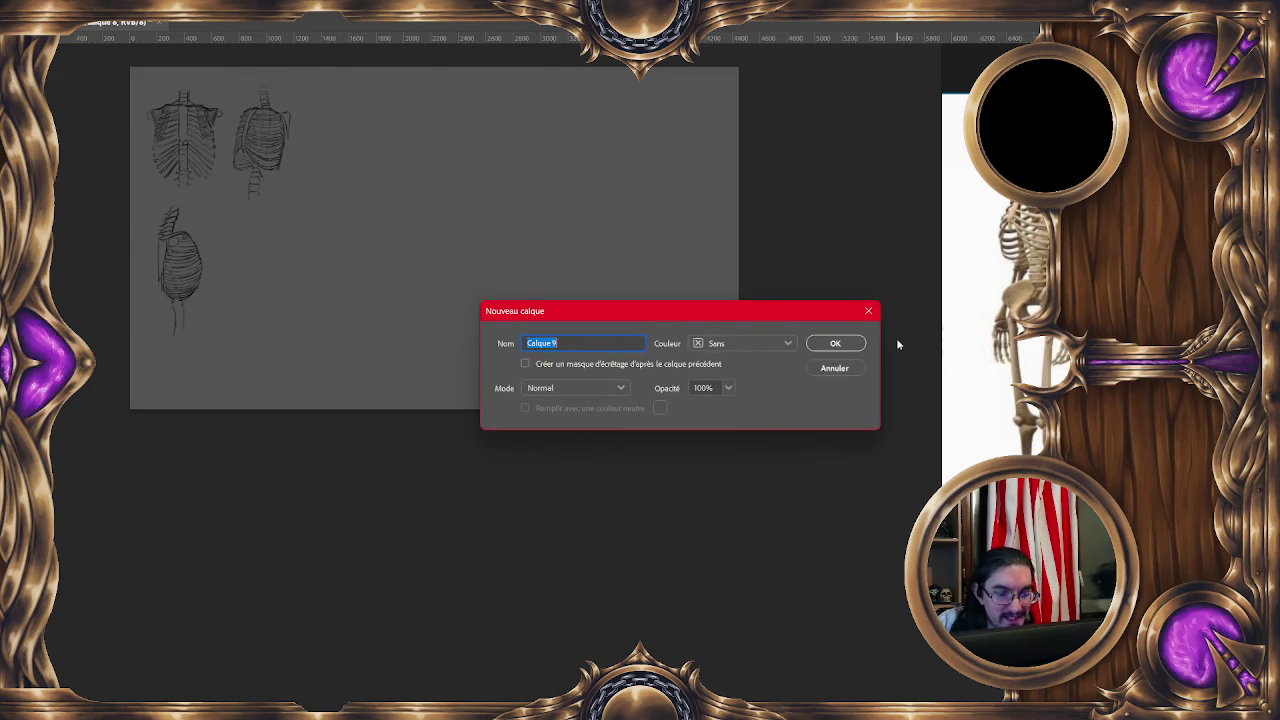
left_click(834, 344)
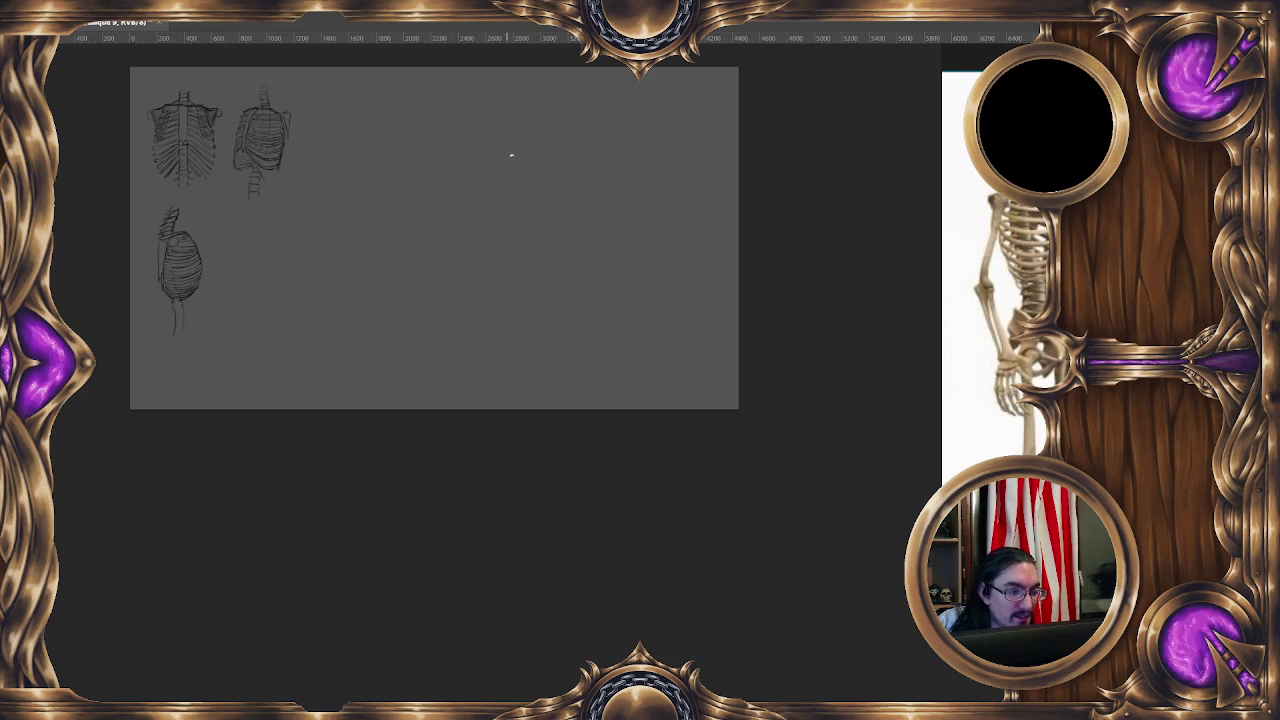
Sketch an egg-shaped torso outline with a top arc, side curves and a top ellipse stroke.
left_click_drag(480, 146, 546, 197)
left_click_drag(447, 175, 462, 302)
left_click_drag(466, 150, 488, 290)
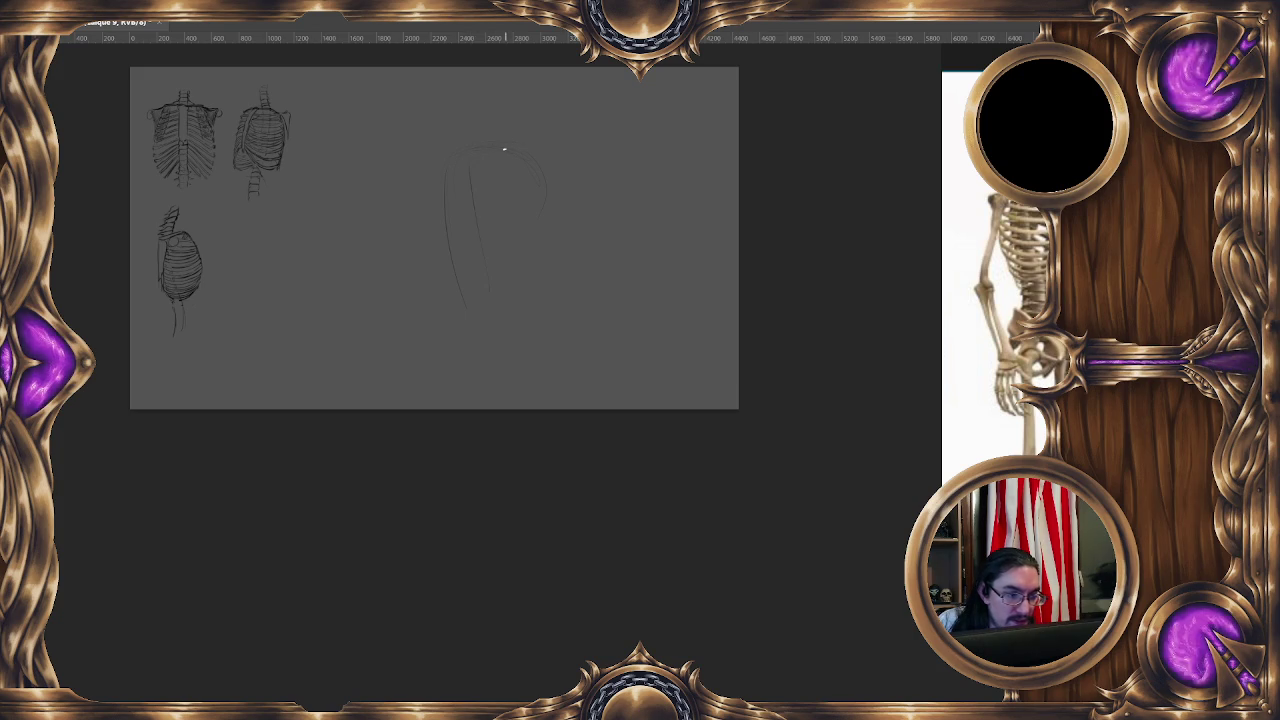
mouse_move(531, 167)
left_mouse_down()
mouse_move(531, 262)
mouse_move(468, 302)
left_mouse_up()
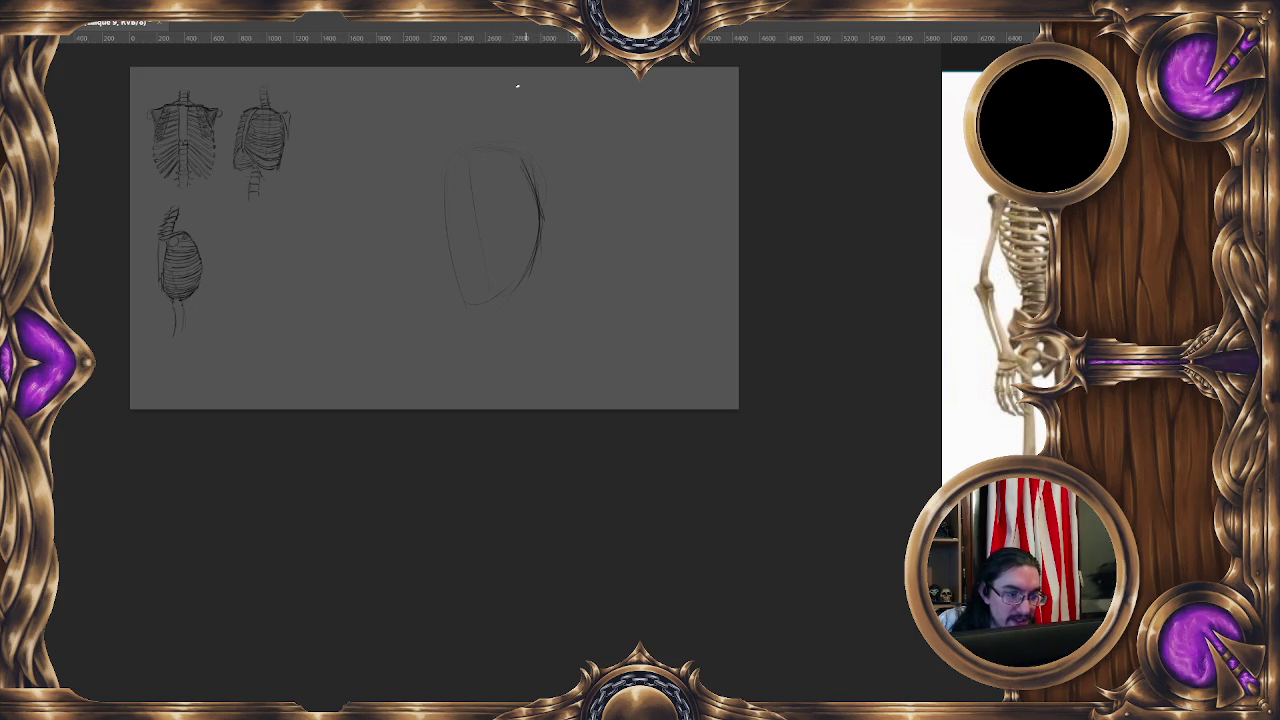
left_click_drag(552, 232, 534, 277)
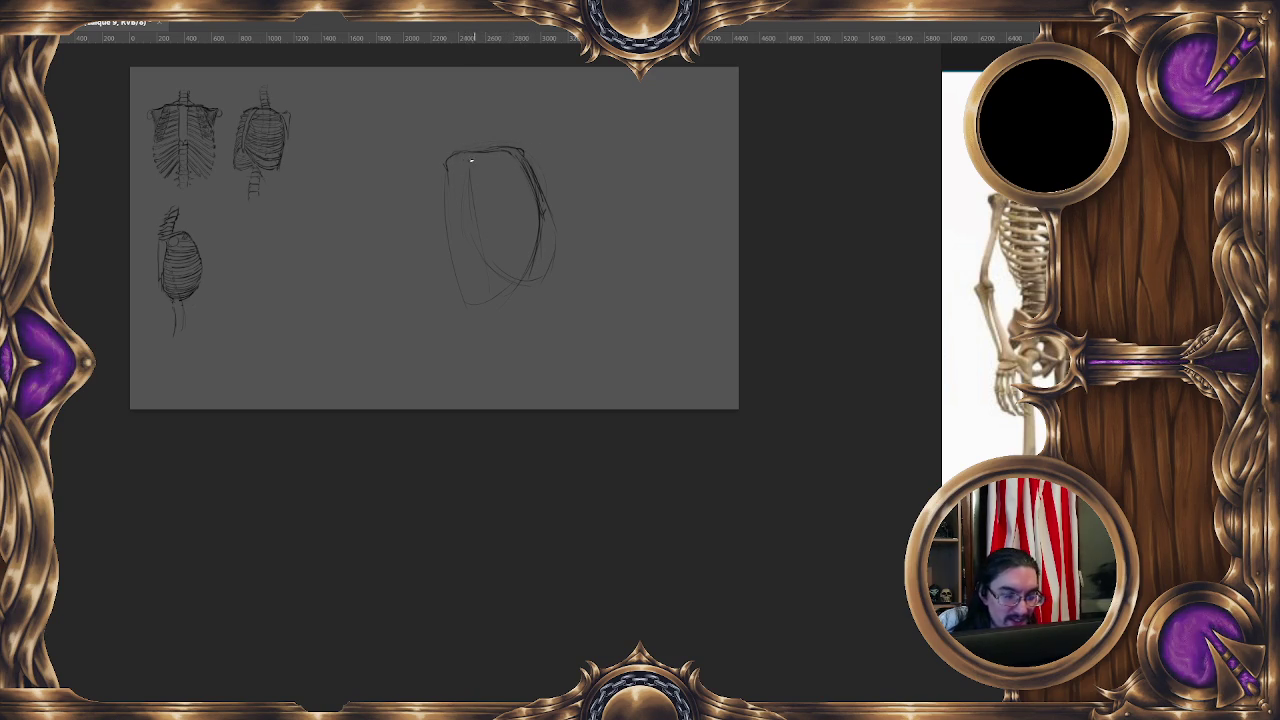
left_click_drag(460, 158, 504, 164)
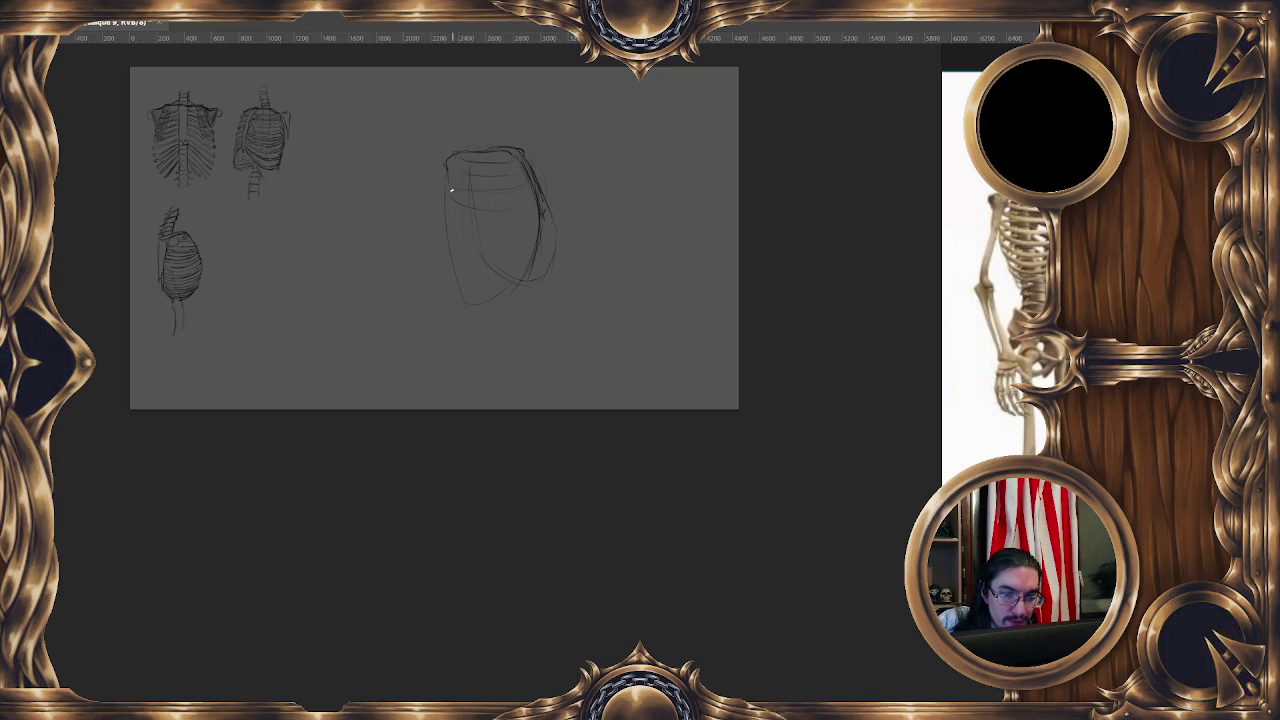
Extend the torso's left edge downward and darken and lengthen its right edge.
mouse_move(449, 190)
left_mouse_down()
mouse_move(433, 272)
mouse_move(429, 259)
left_mouse_up()
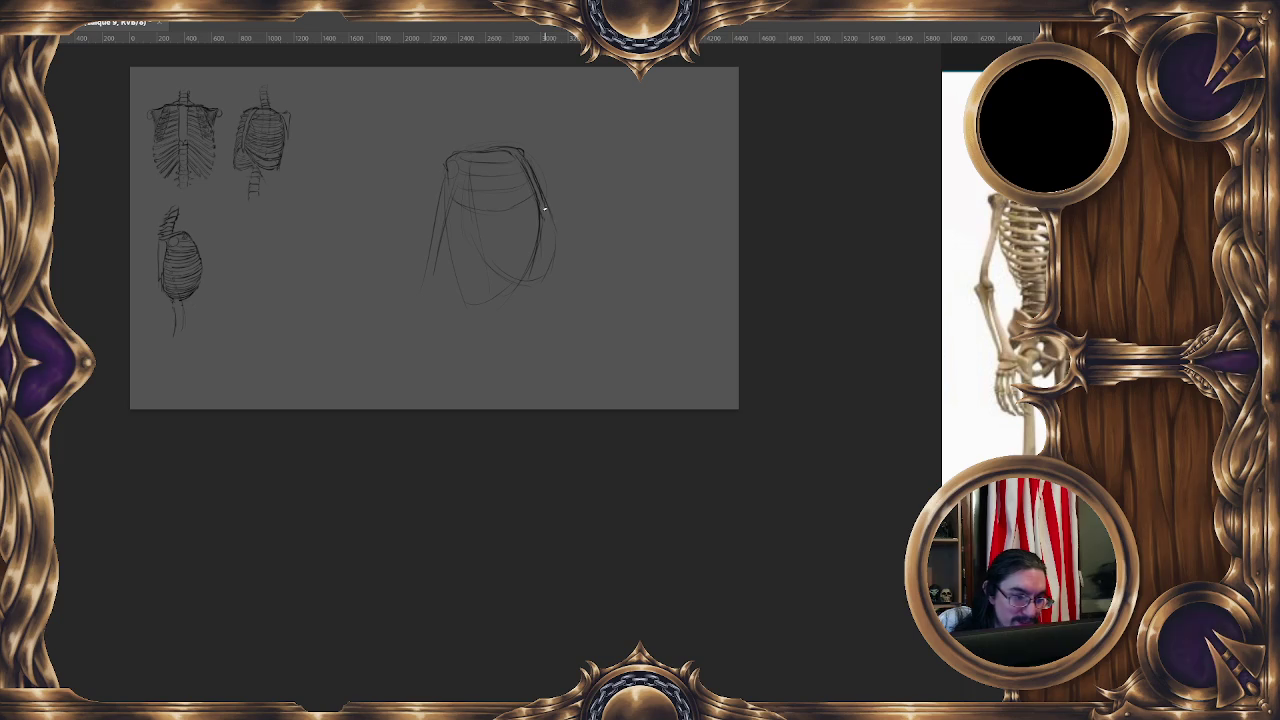
left_click_drag(545, 216, 522, 158)
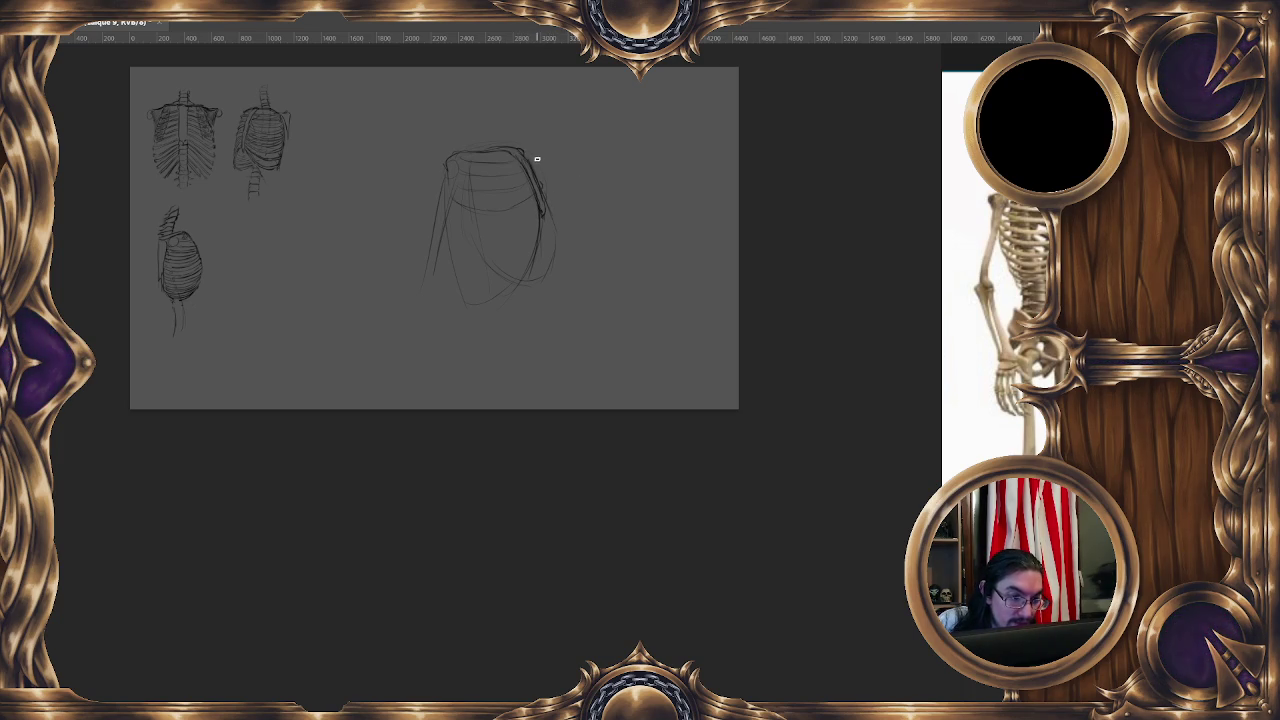
mouse_move(545, 216)
left_mouse_down()
mouse_move(549, 268)
mouse_move(511, 266)
left_mouse_up()
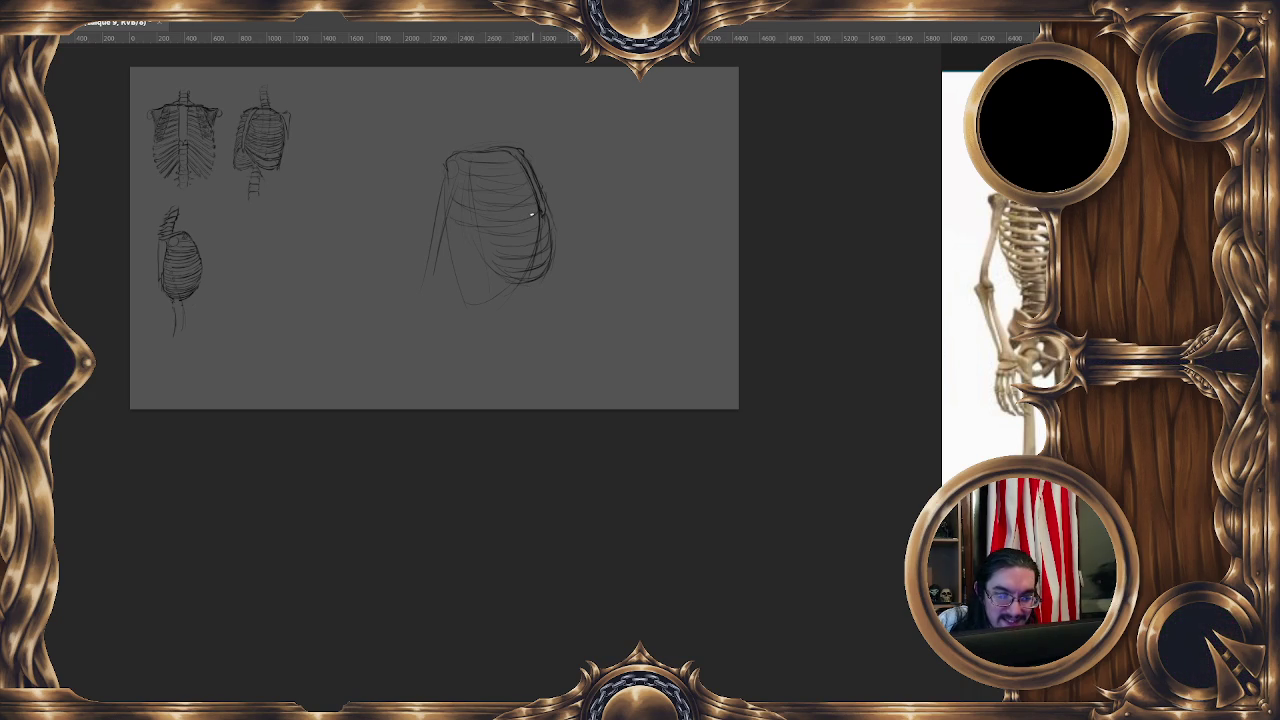
Brush rib curves across the torso, a vertical line below it, and darken its top edge.
left_click_drag(536, 212, 482, 232)
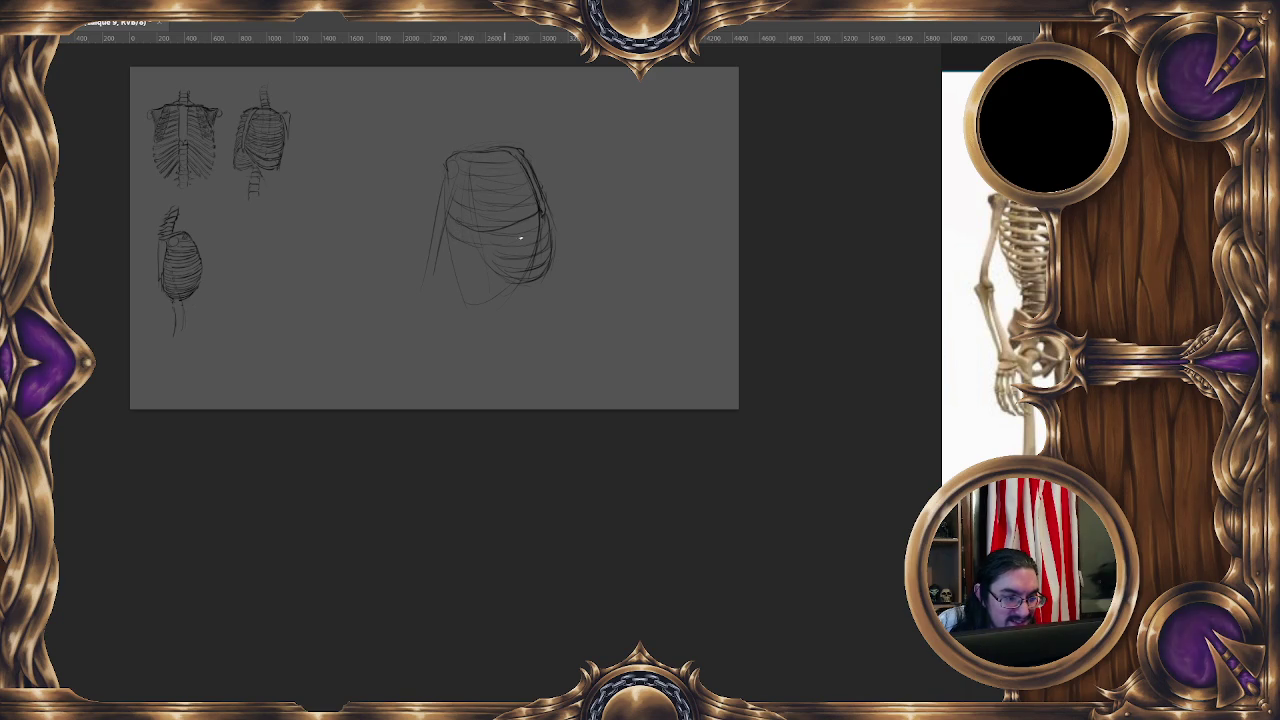
left_click_drag(542, 214, 529, 234)
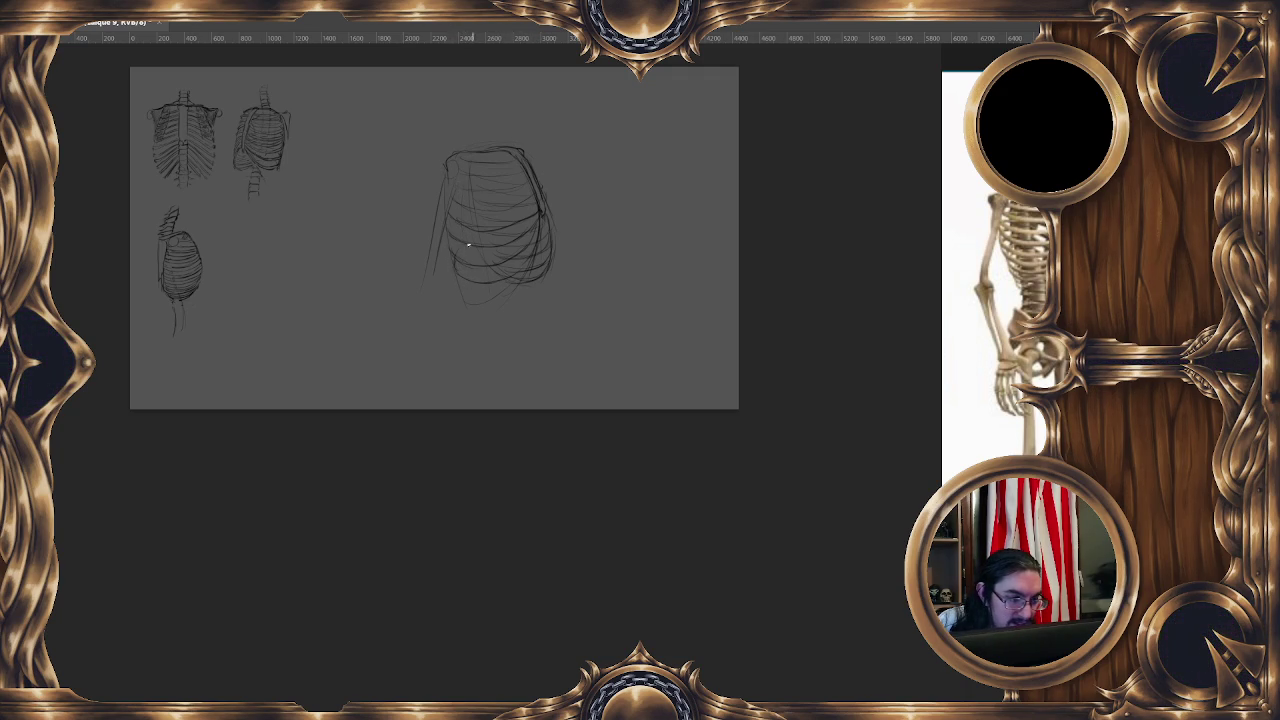
left_click_drag(488, 268, 494, 310)
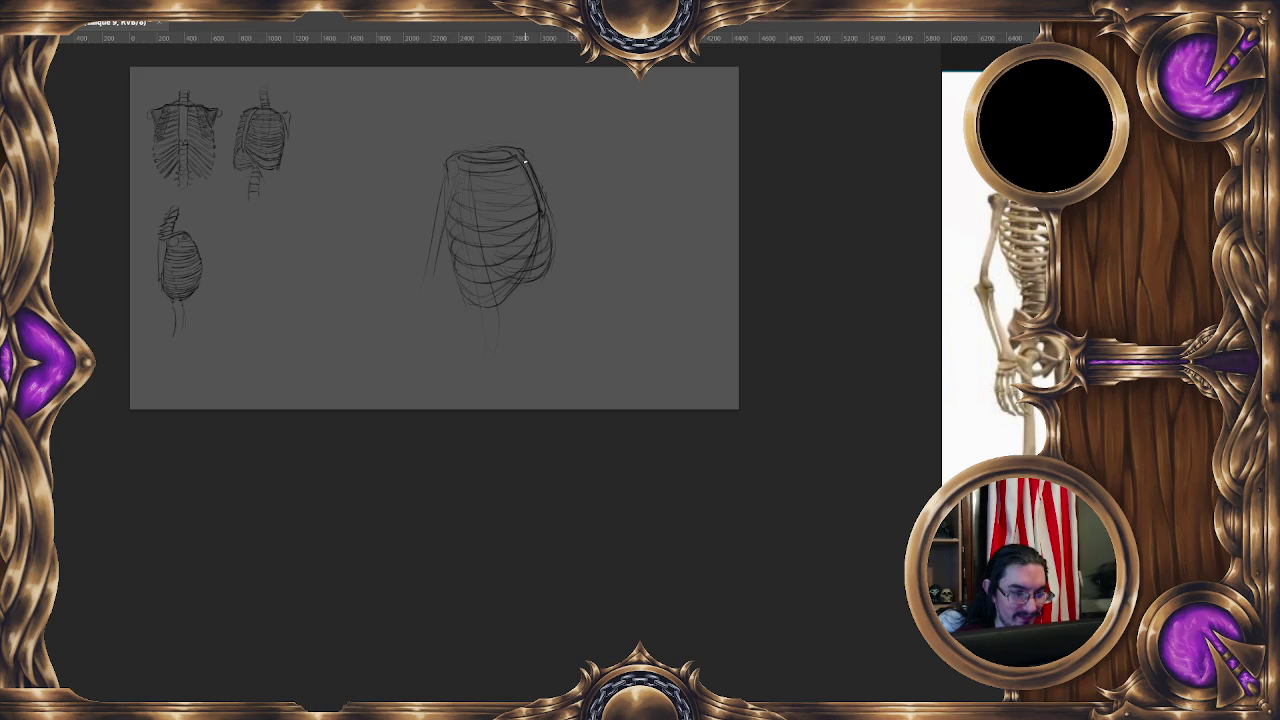
left_click_drag(460, 173, 516, 174)
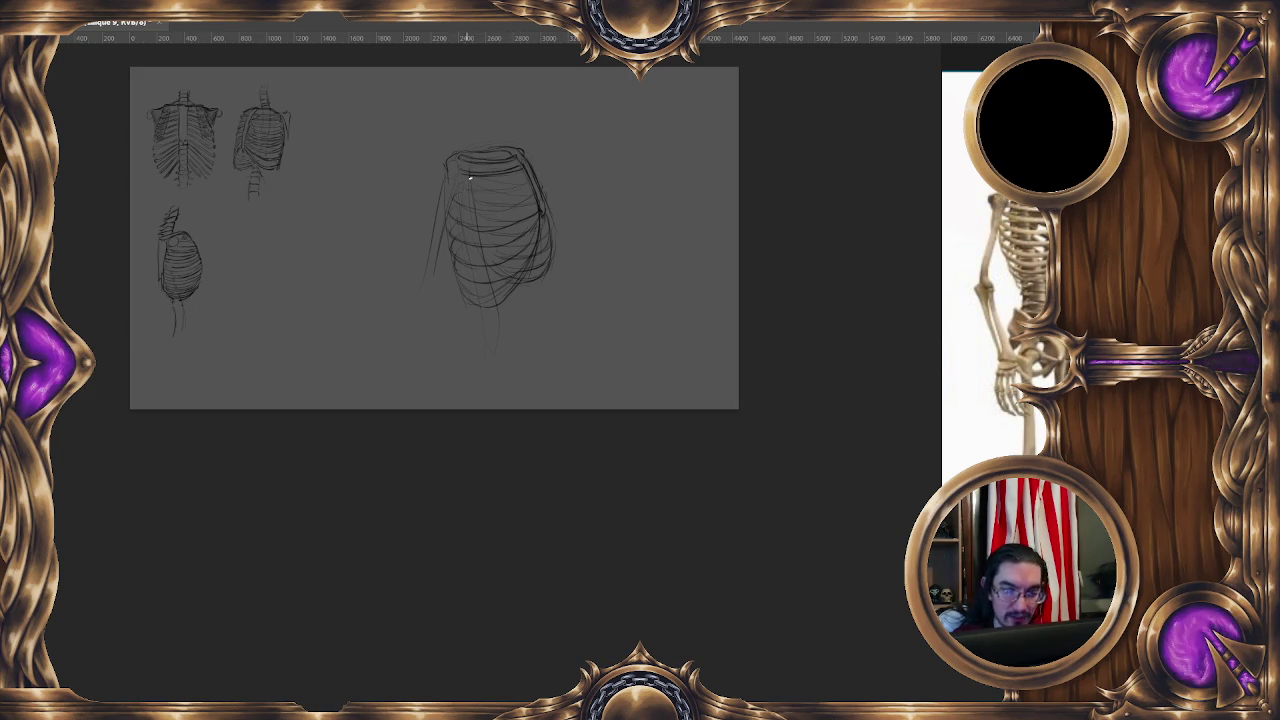
Add darker strokes along the ribcage sketch's top rim.
left_click_drag(466, 186, 518, 183)
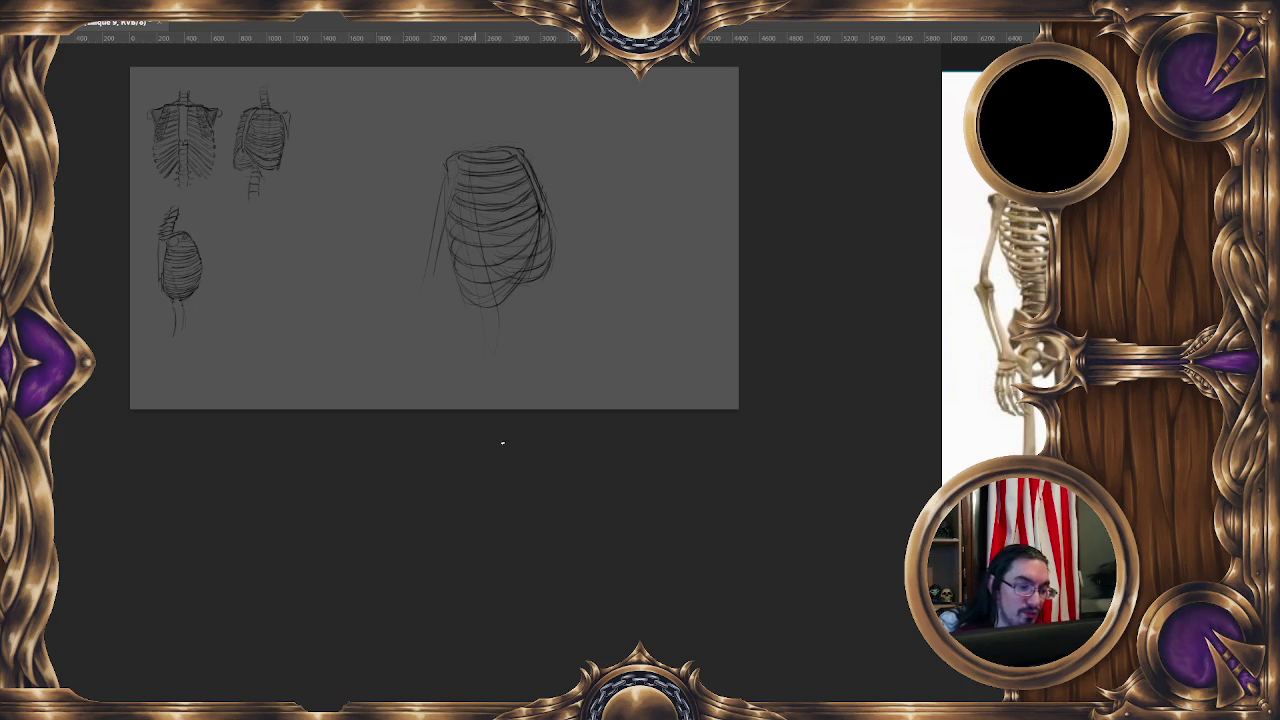
Darken the ribcage's right edge and add faint rib lines to its lower right.
scroll(554, 423, "down", 1)
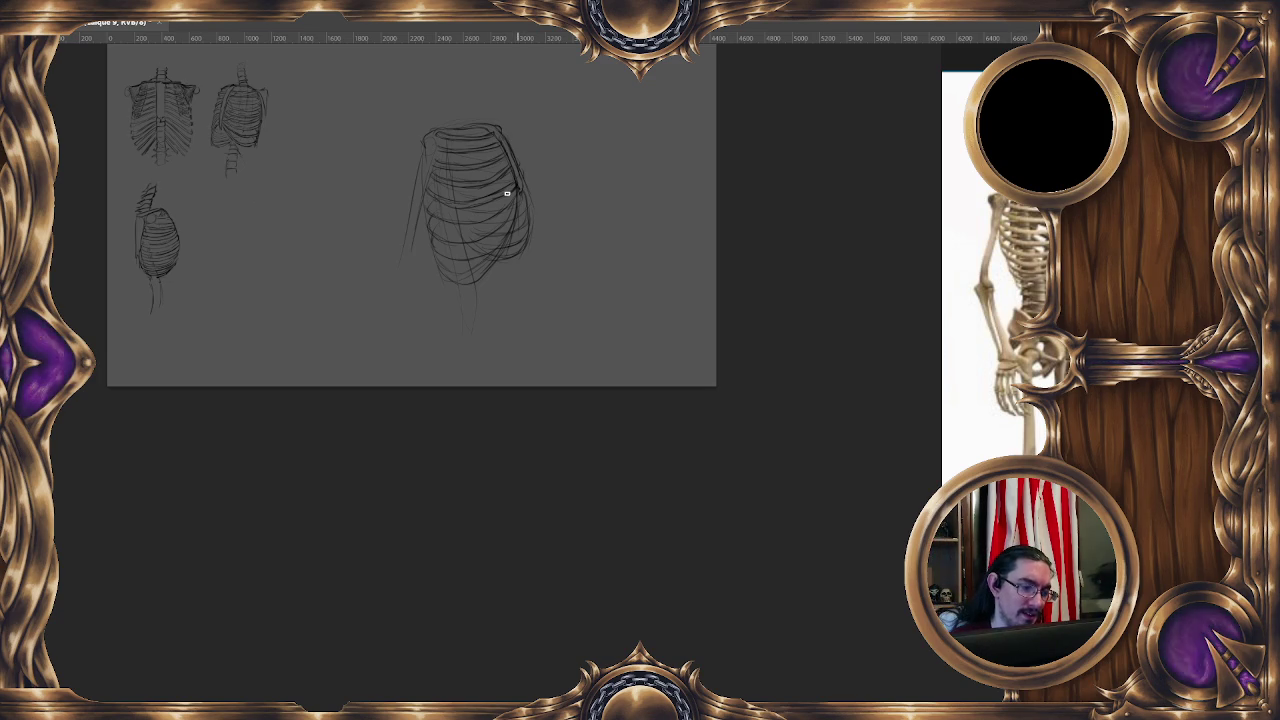
left_click_drag(513, 190, 494, 199)
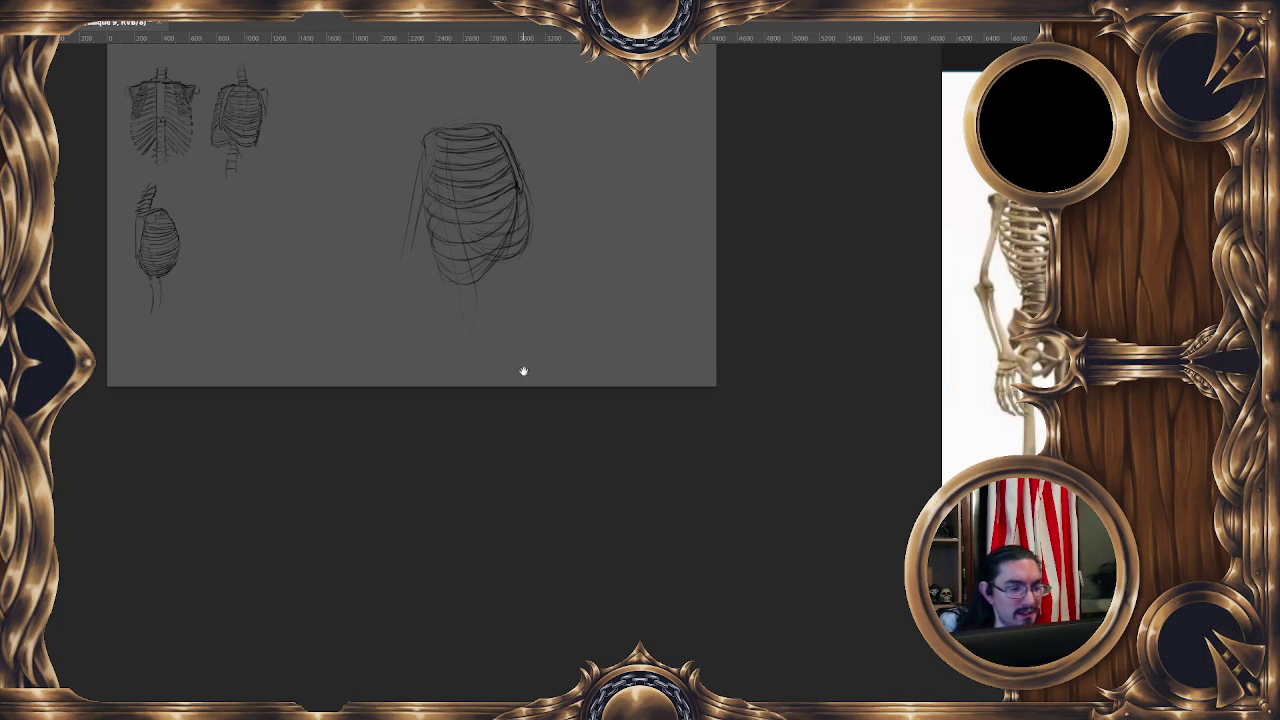
left_click_drag(523, 366, 513, 356)
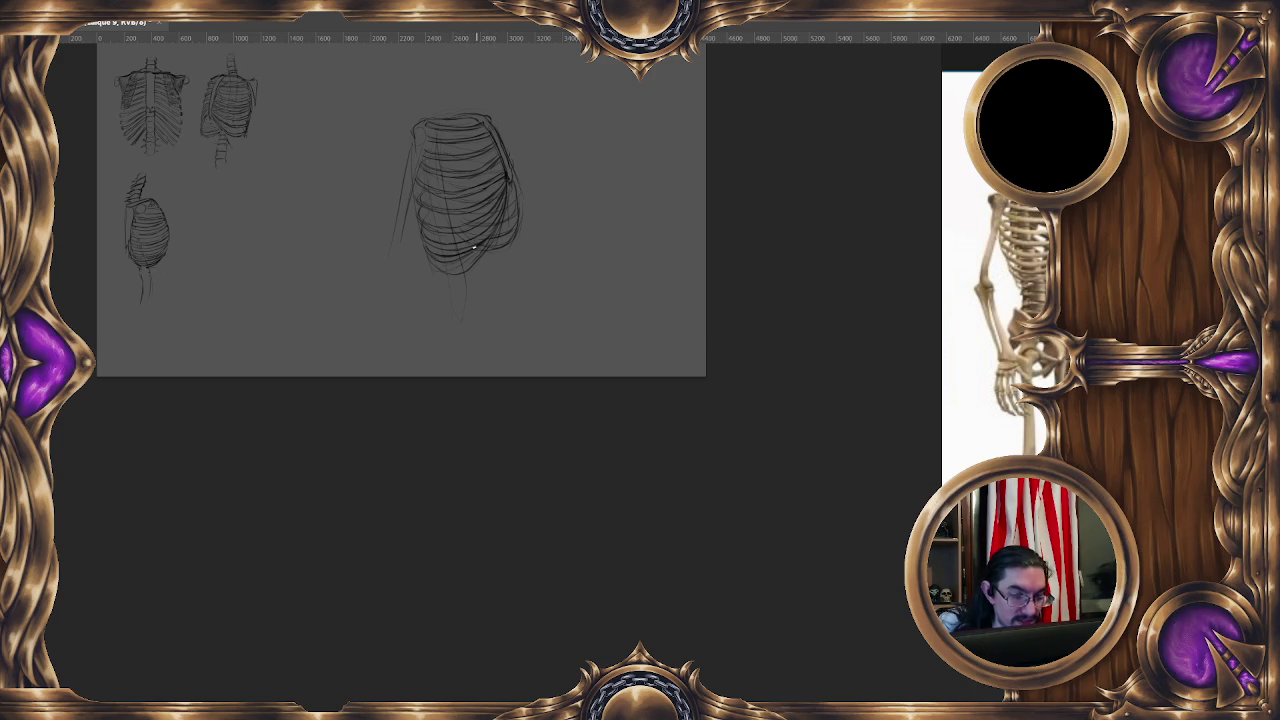
scroll(488, 236, "down", 1)
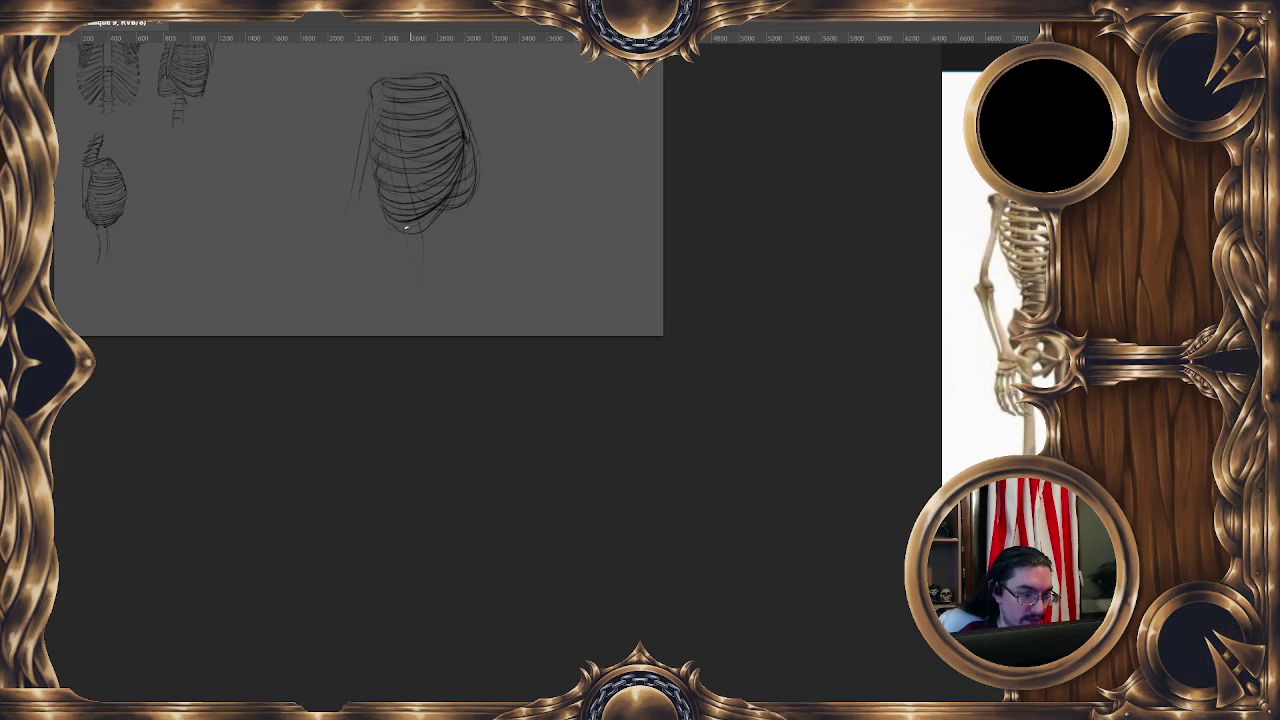
left_click_drag(432, 218, 452, 188)
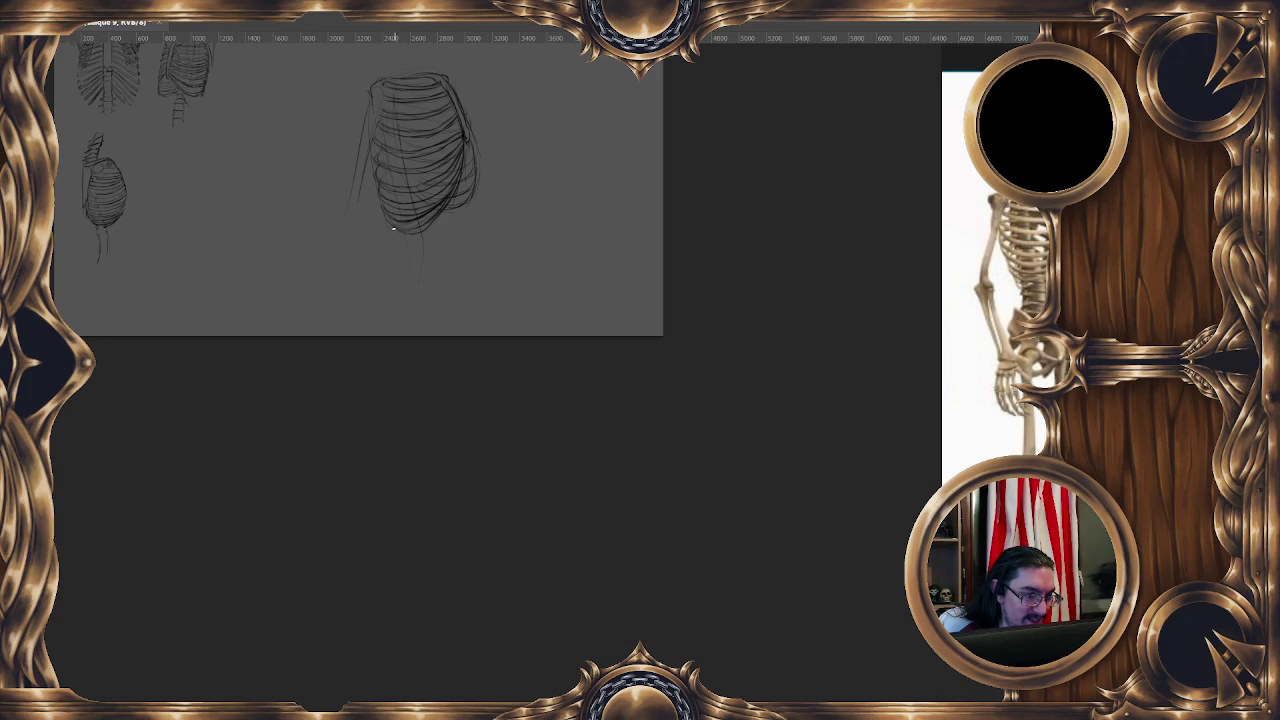
Scroll the canvas view upward.
scroll(437, 234, "up", 2)
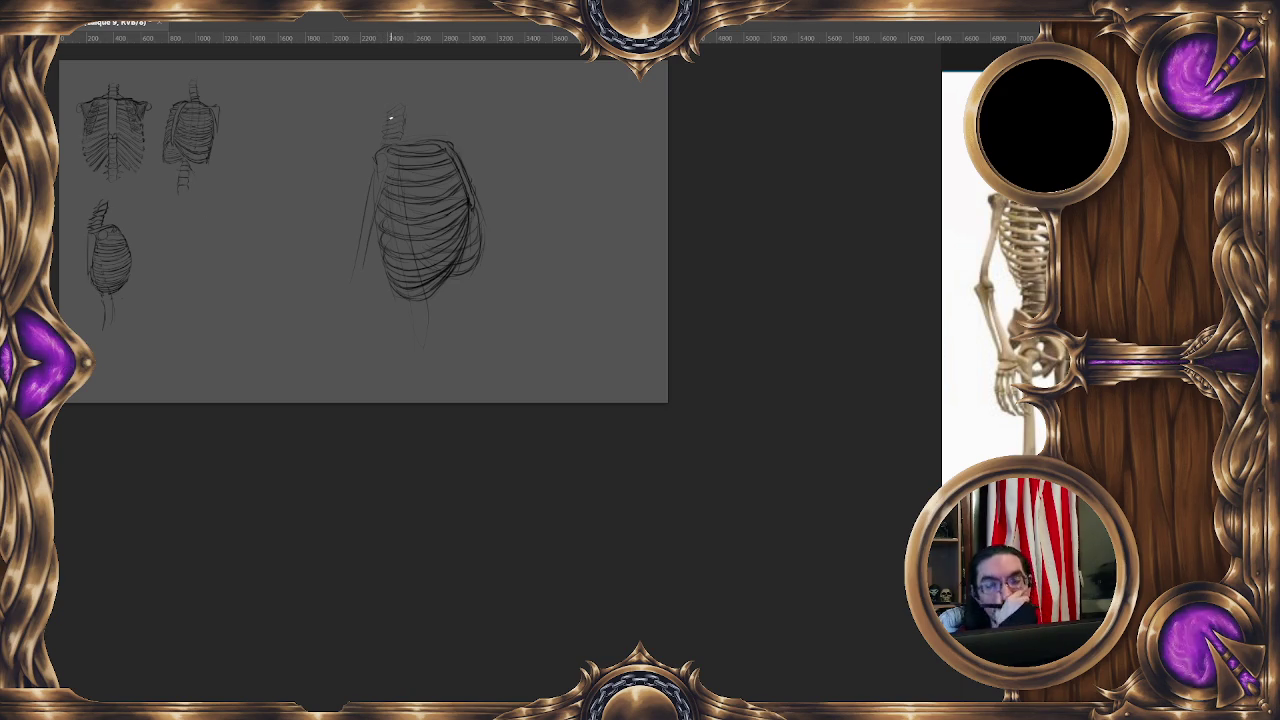
Scale the large ribcage study down and move it left beside the other sketches.
right_click(467, 279)
left_click(546, 408)
left_click_drag(488, 104, 414, 234)
left_click_drag(391, 302, 194, 277)
key("Return")
Re-centre the canvas view and bring up a new layer proposed as Calque 10.
left_click_drag(356, 420, 393, 416)
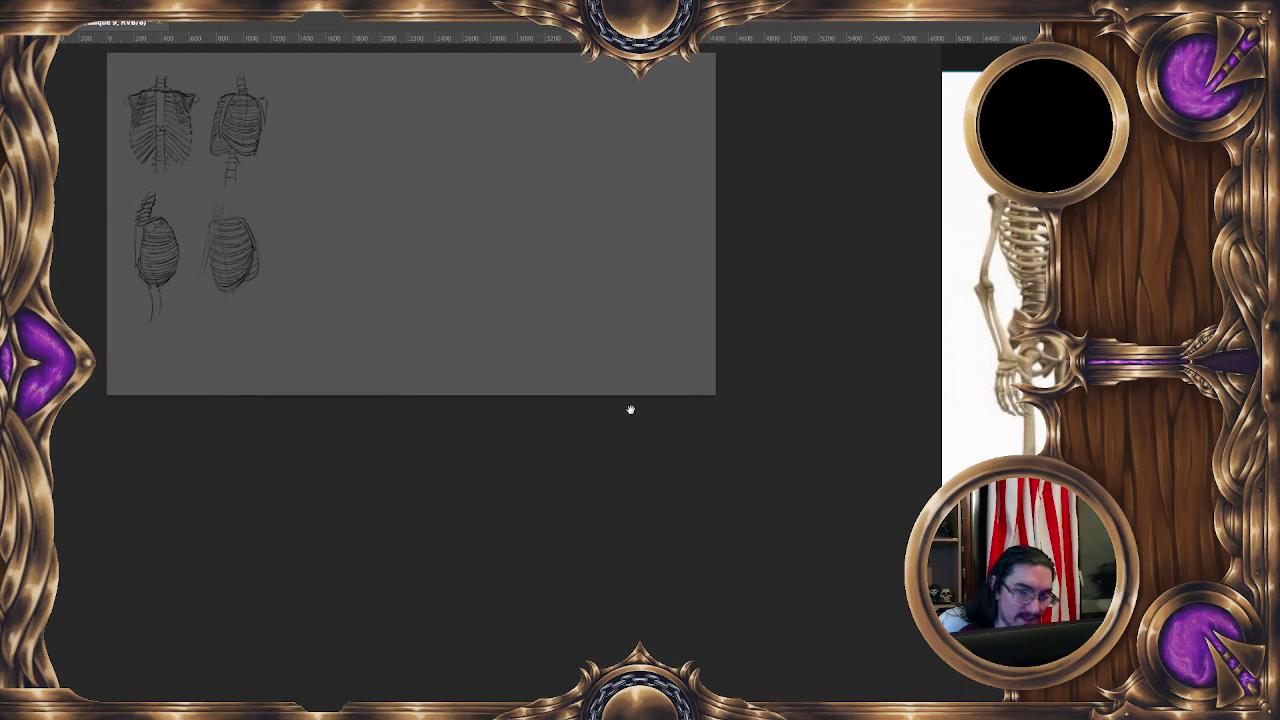
left_click_drag(631, 408, 593, 398)
scroll(1040, 380, "up", 5)
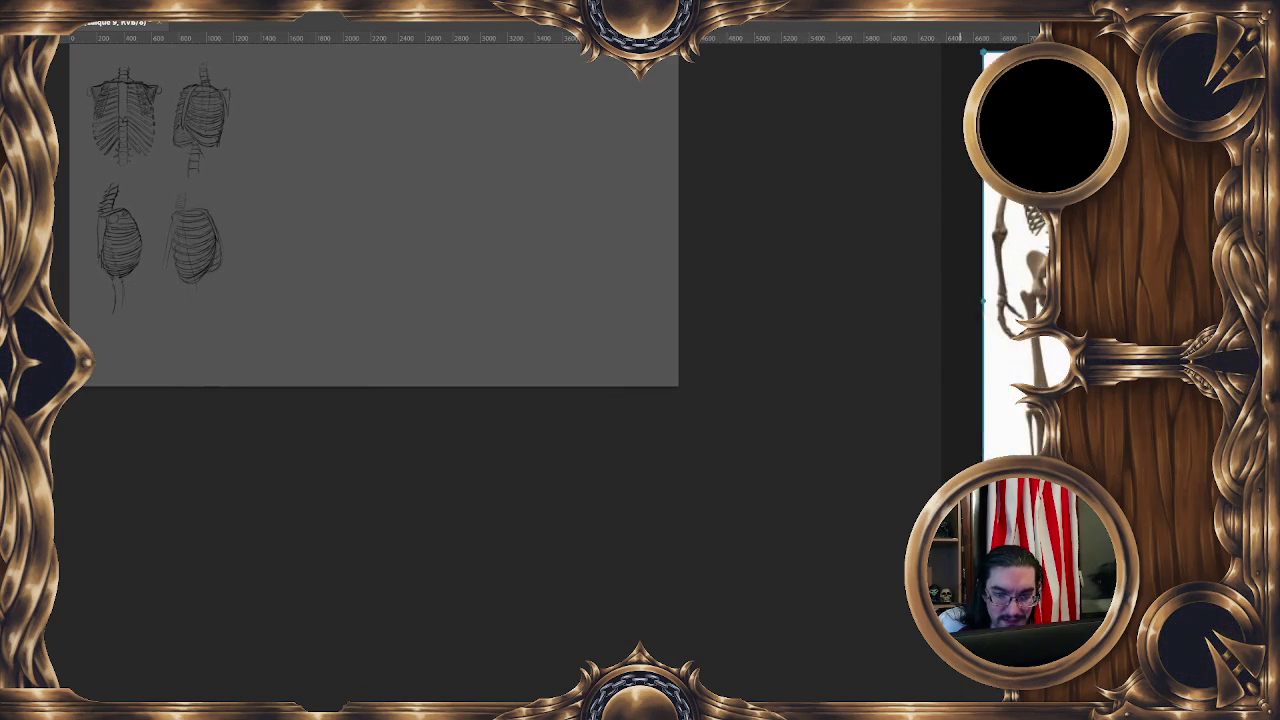
scroll(1046, 377, "up", 1)
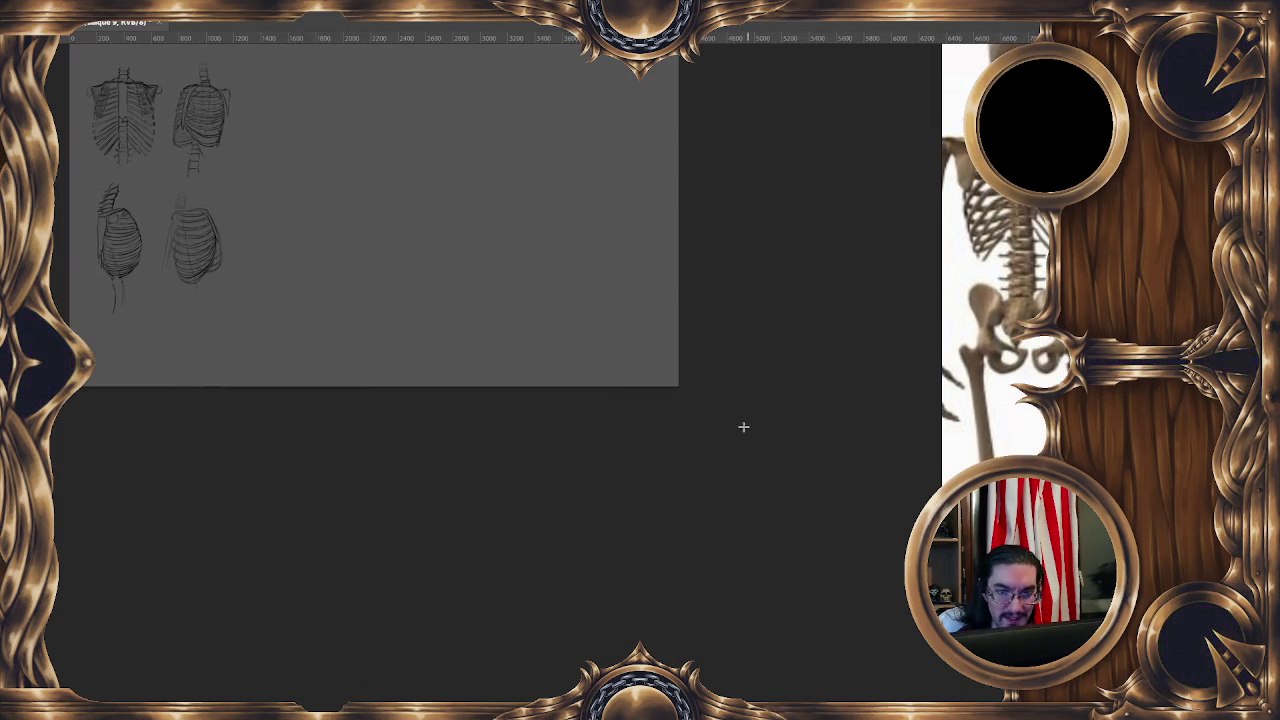
key("ctrl+shift+n")
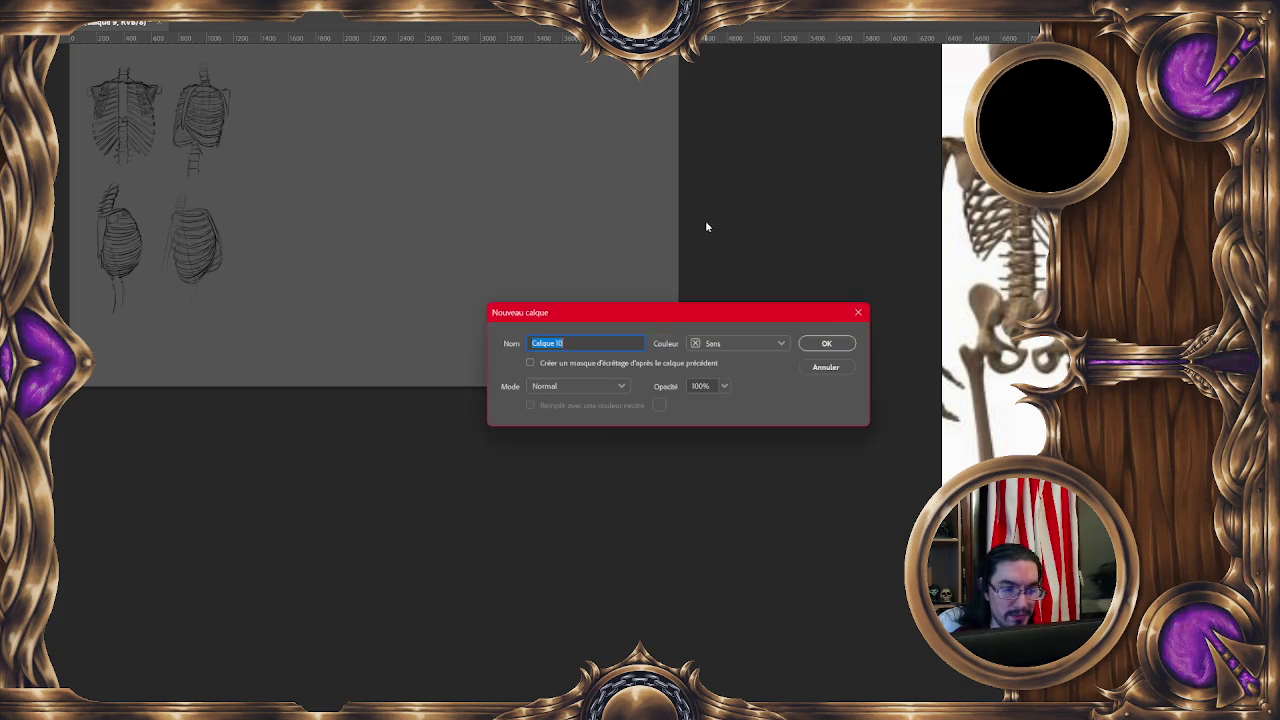
Create Calque 10 and sketch a faint vertical centre line and the torso's right side.
left_click(829, 343)
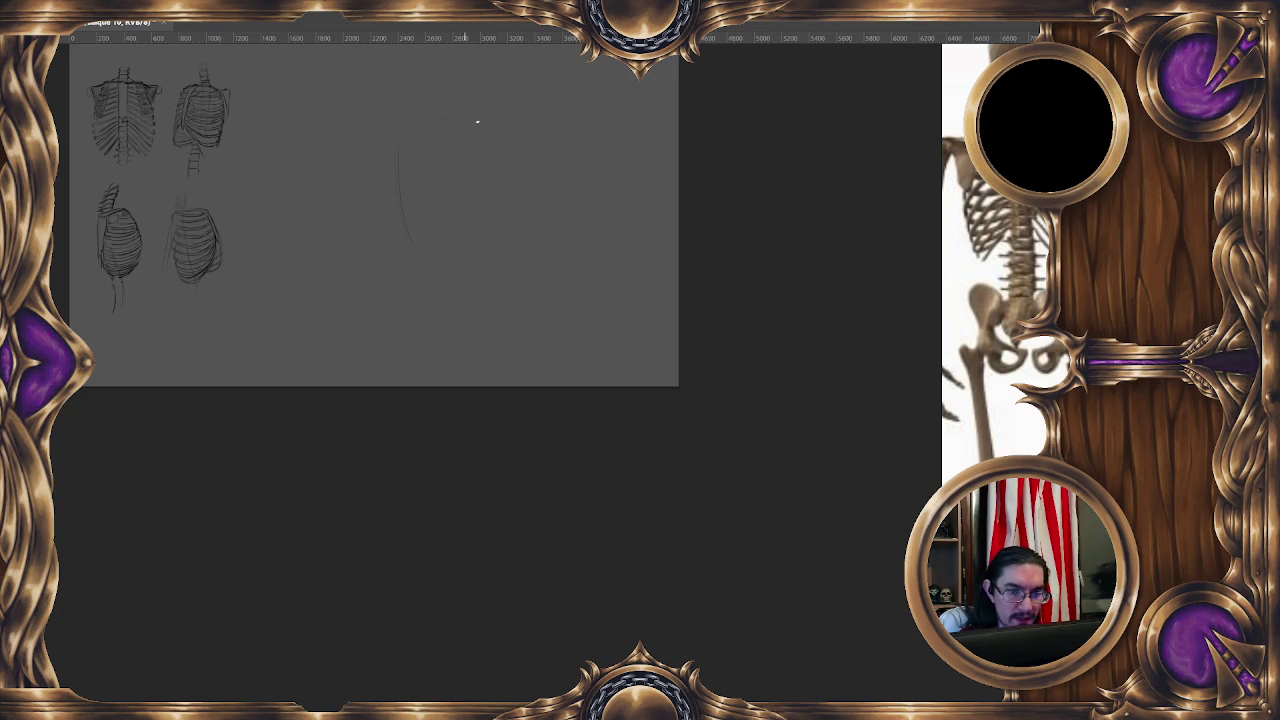
mouse_move(446, 112)
left_mouse_down()
mouse_move(449, 286)
mouse_move(446, 236)
mouse_move(497, 264)
left_mouse_up()
left_click_drag(510, 155, 497, 263)
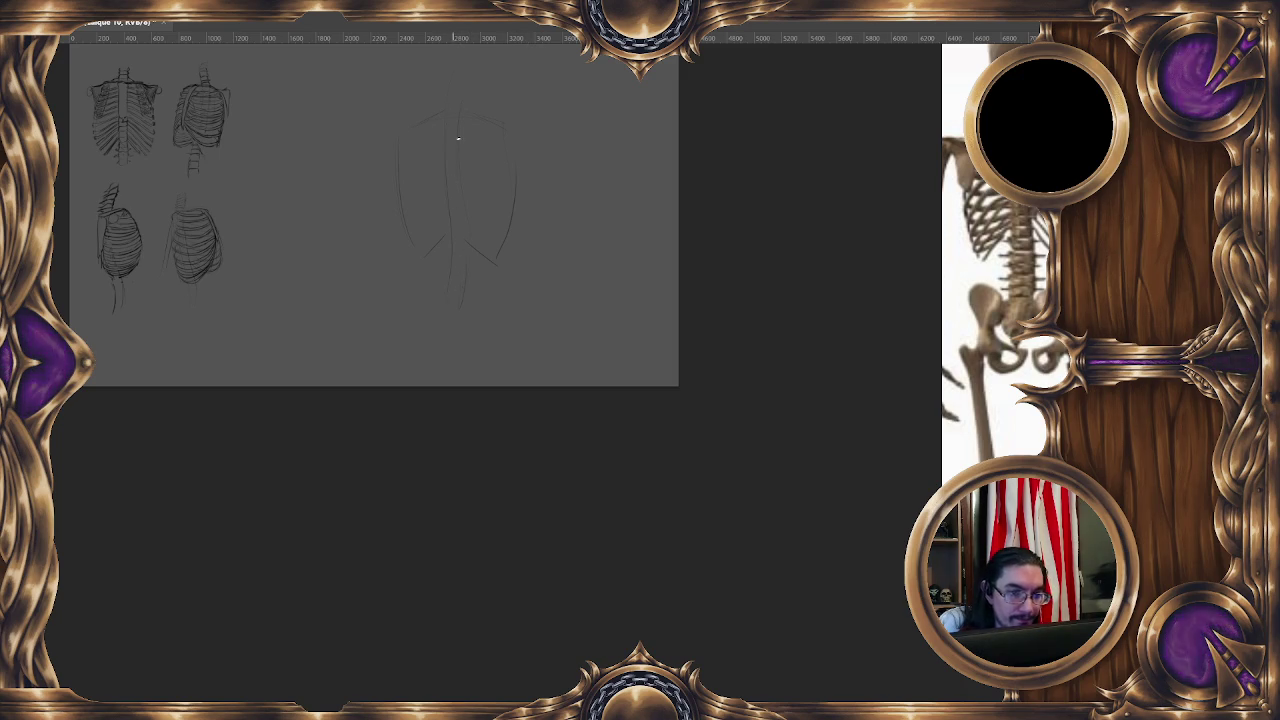
right_click(457, 187, "alt")
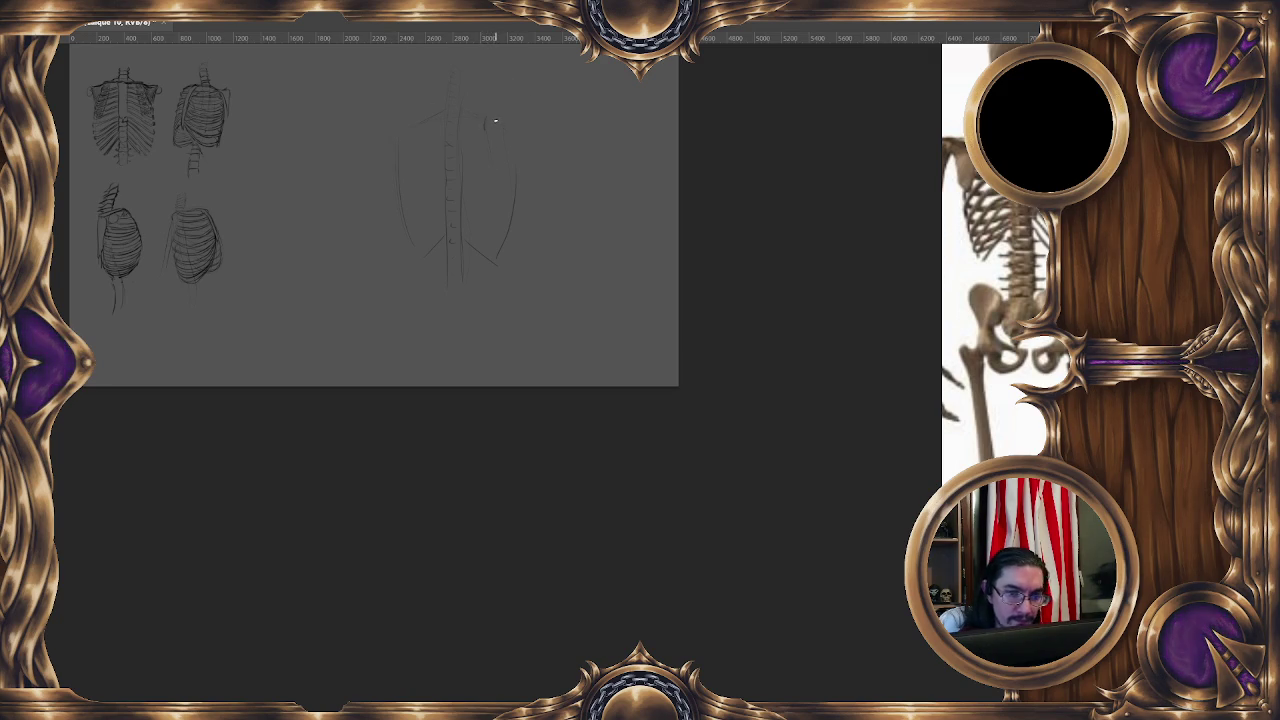
Sketch the right shoulder blade and widen the skeleton reference image.
mouse_move(502, 124)
left_mouse_down()
mouse_move(509, 172)
mouse_move(506, 153)
mouse_move(497, 178)
mouse_move(510, 150)
left_mouse_up()
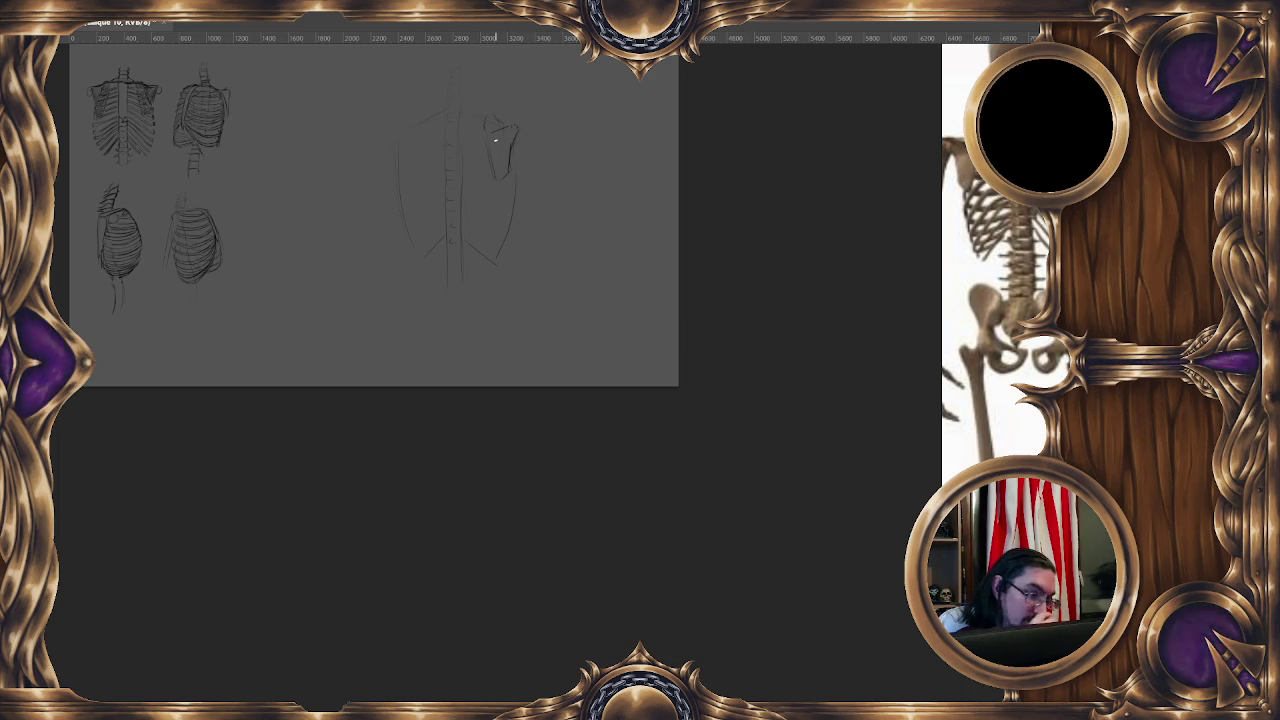
left_click_drag(942, 257, 863, 257)
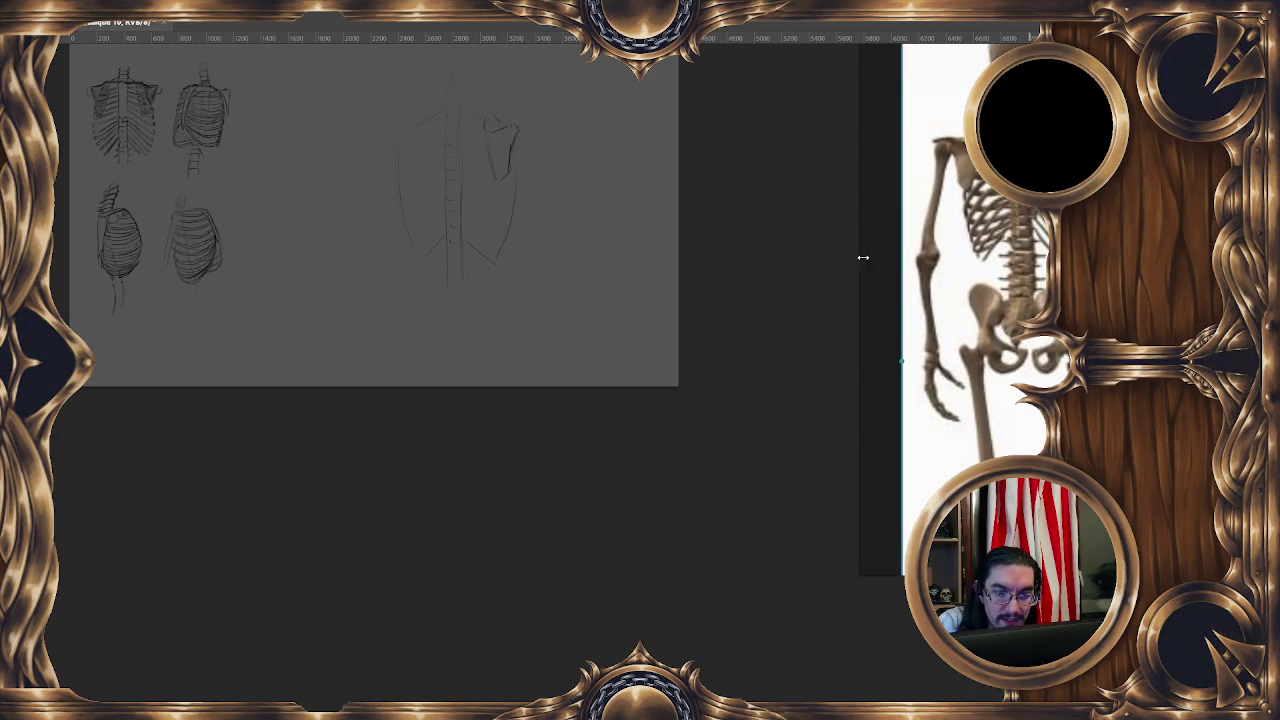
Darken the edges of both shoulder blades and the torso's left and right side outlines.
mouse_move(458, 169)
left_mouse_down()
mouse_move(466, 176)
mouse_move(438, 137)
left_mouse_up()
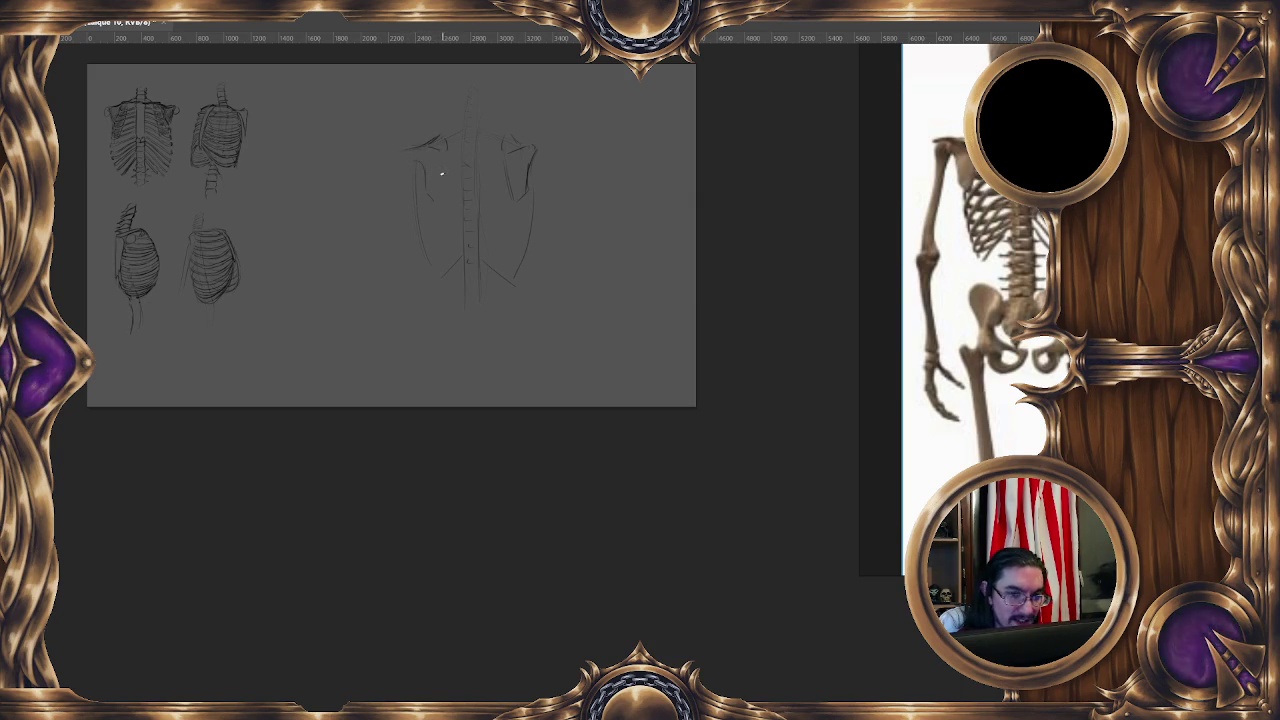
left_click_drag(443, 166, 438, 194)
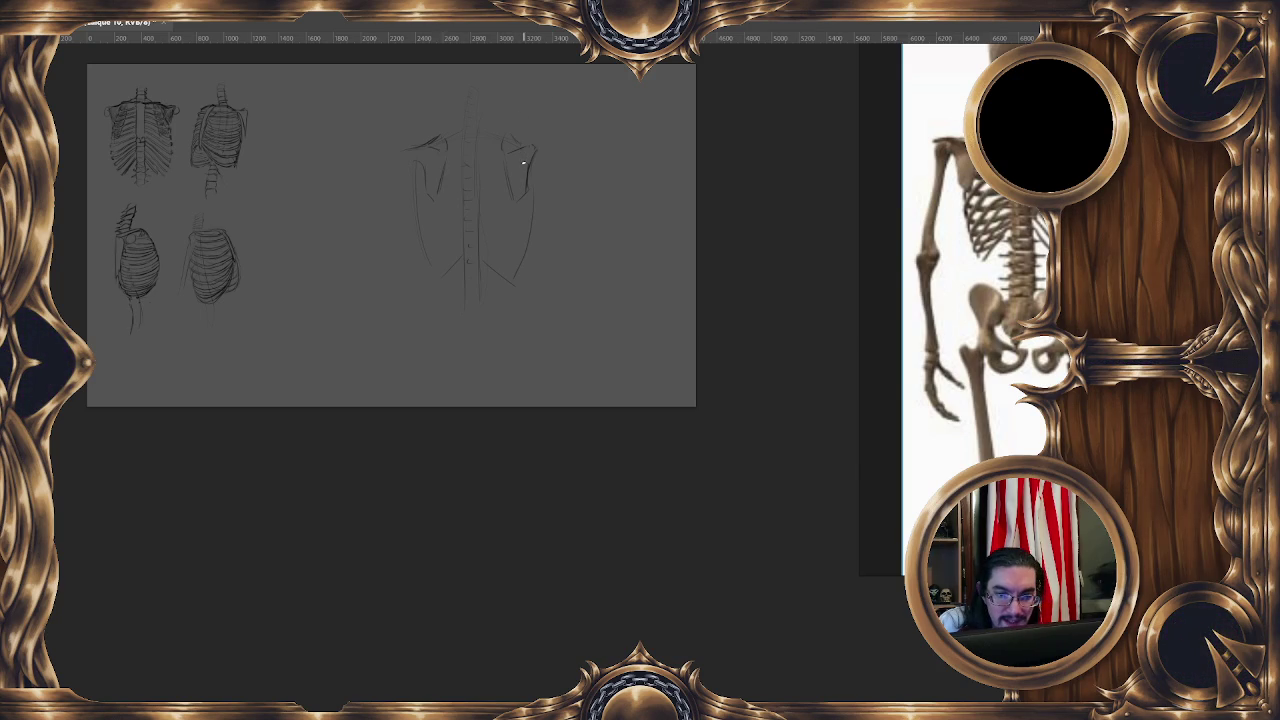
left_click_drag(529, 166, 531, 190)
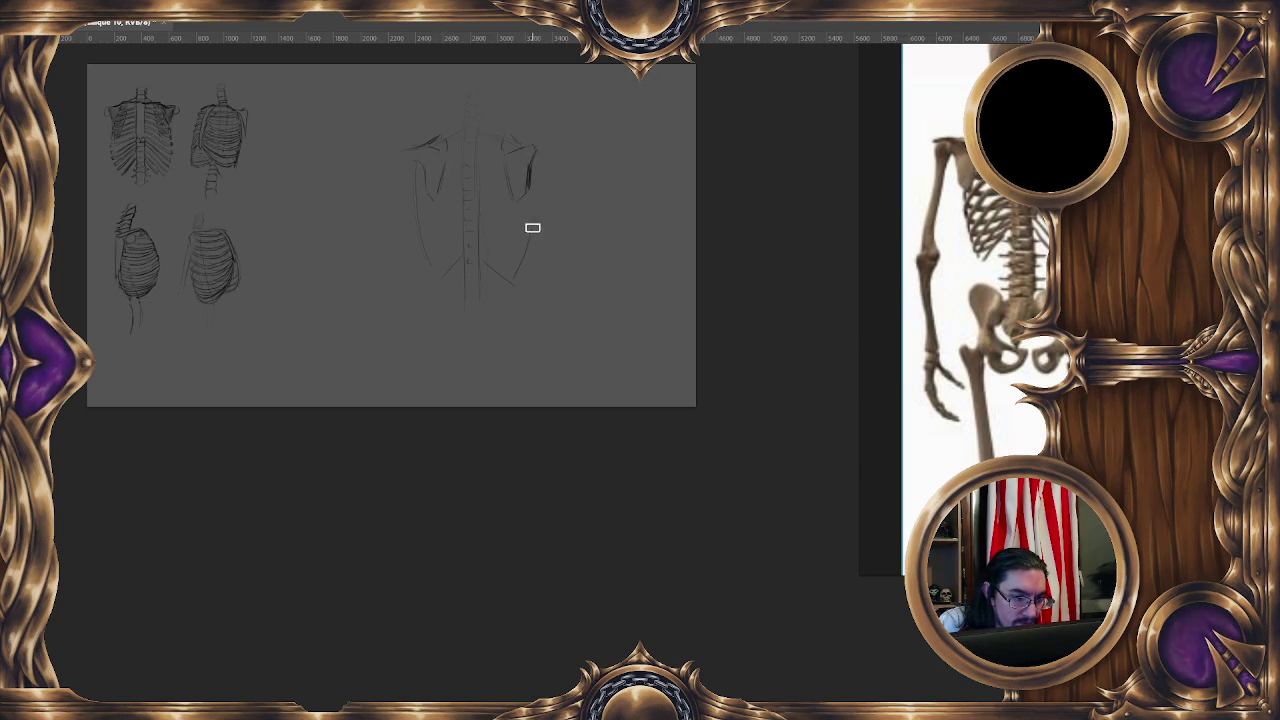
left_click_drag(529, 201, 514, 277)
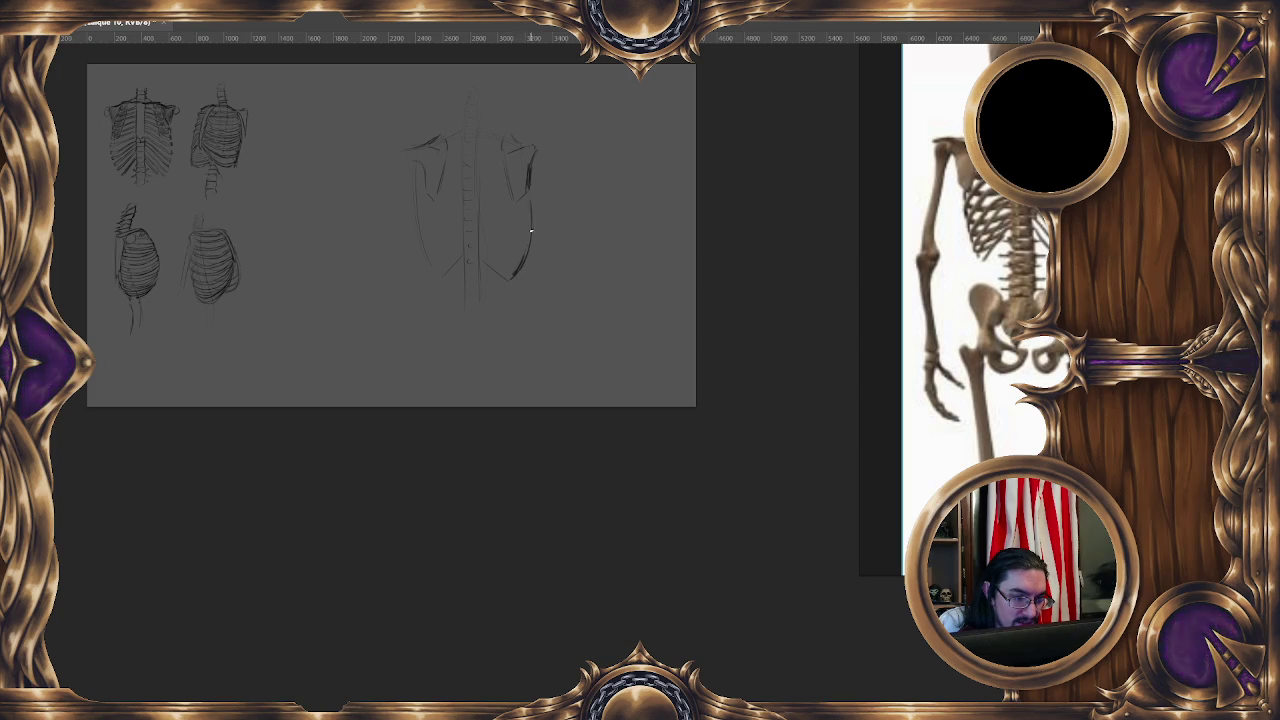
left_click_drag(414, 180, 412, 244)
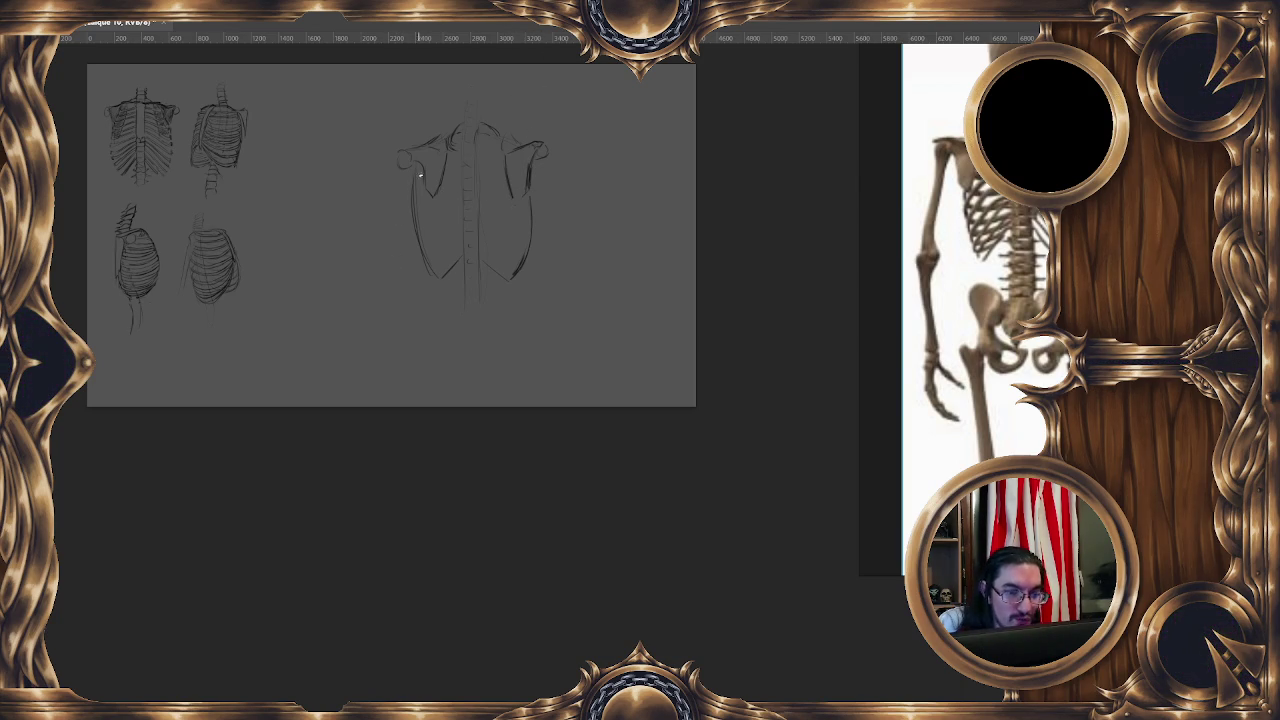
Erase the torso's lower left outline and redraw a short upper-left stroke.
left_click_drag(415, 170, 434, 266)
key("b")
left_click_drag(418, 163, 429, 192)
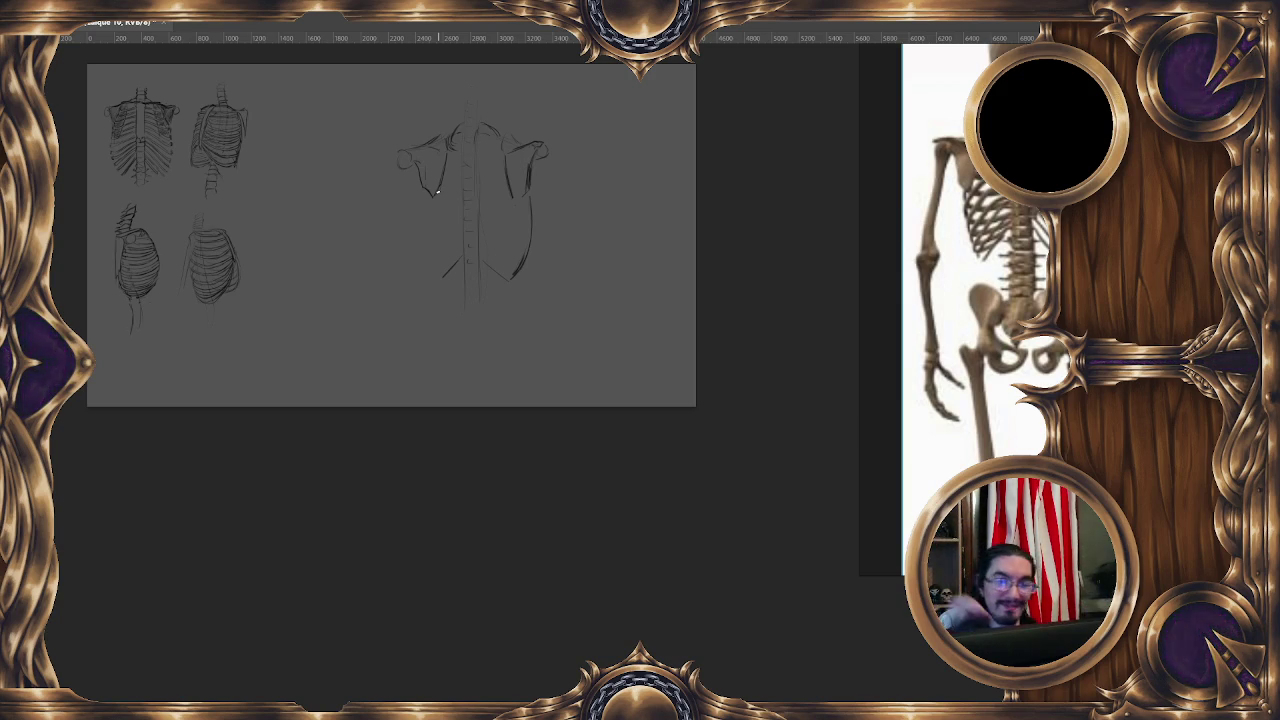
Sketch the back torso's outer contour and hatch ribs on its left side.
left_click_drag(424, 208, 444, 266)
left_click_drag(424, 209, 440, 270)
left_click_drag(426, 216, 432, 254)
left_click_drag(424, 190, 430, 202)
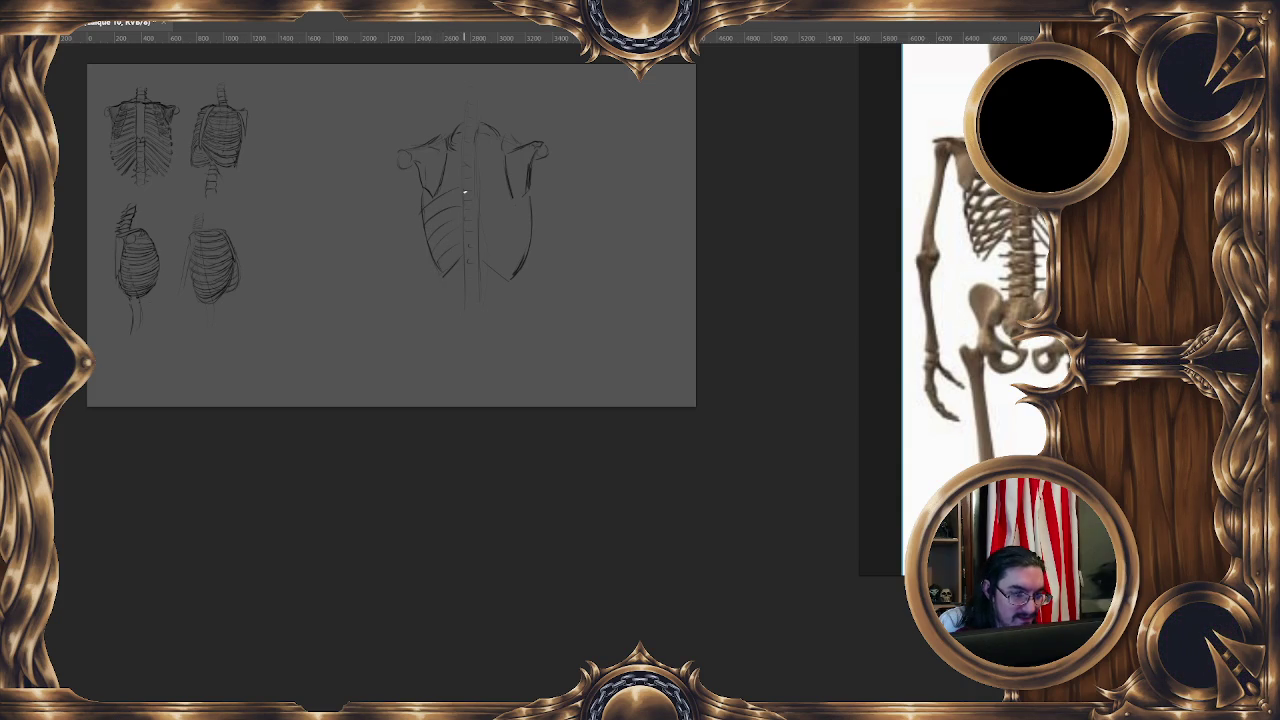
left_click_drag(430, 231, 452, 200)
left_click_drag(432, 248, 461, 204)
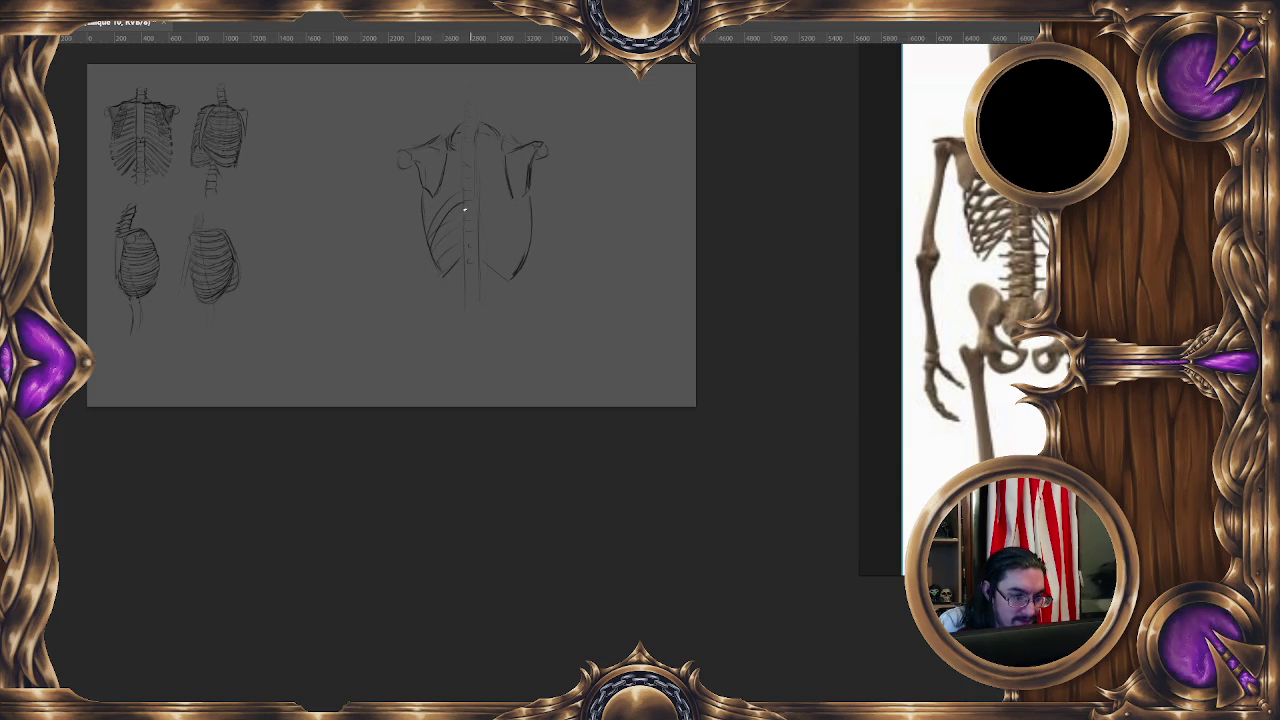
left_click_drag(438, 262, 455, 228)
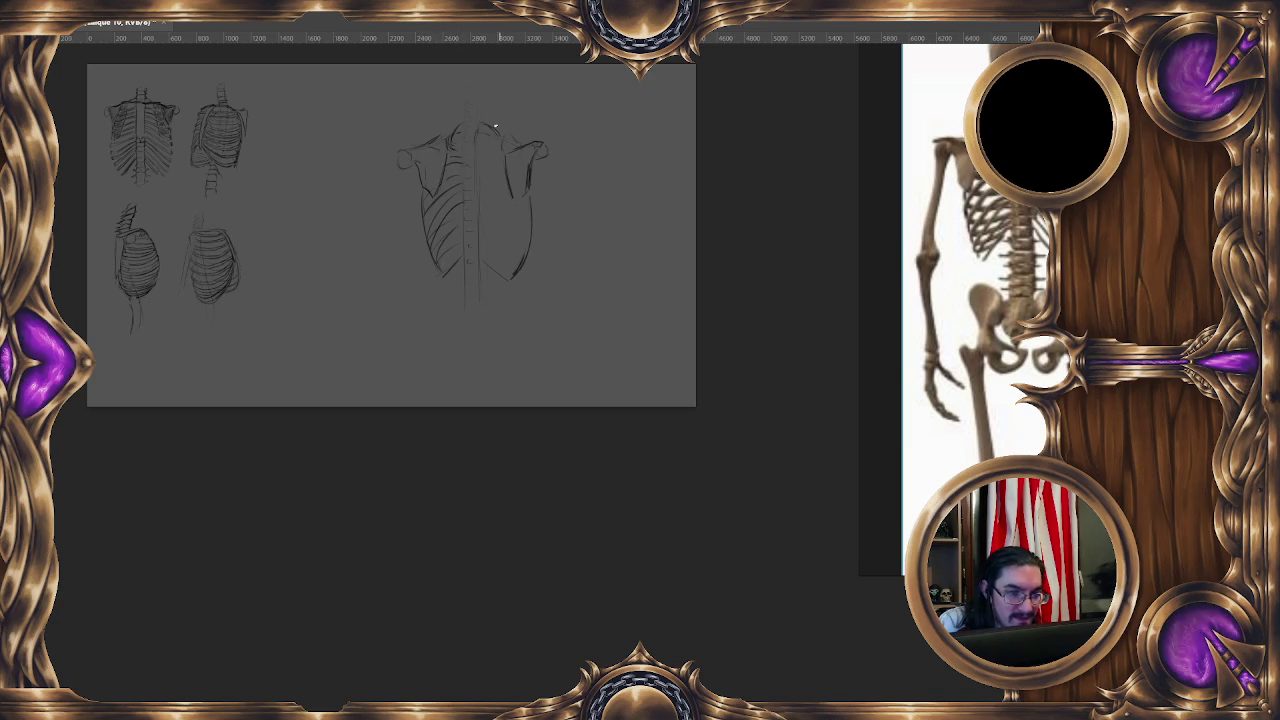
Draw the central spine line with a parallel line, a right rib stroke and neck strokes.
left_click_drag(503, 189, 483, 194)
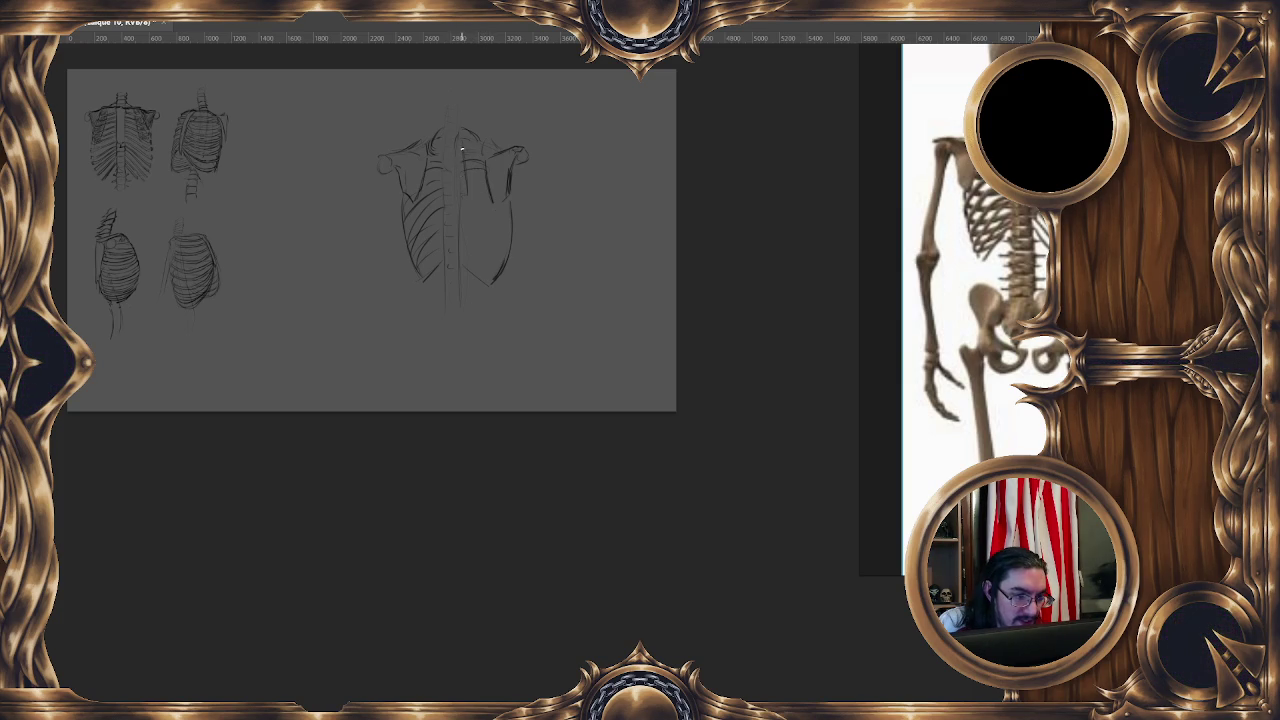
left_click_drag(460, 142, 458, 292)
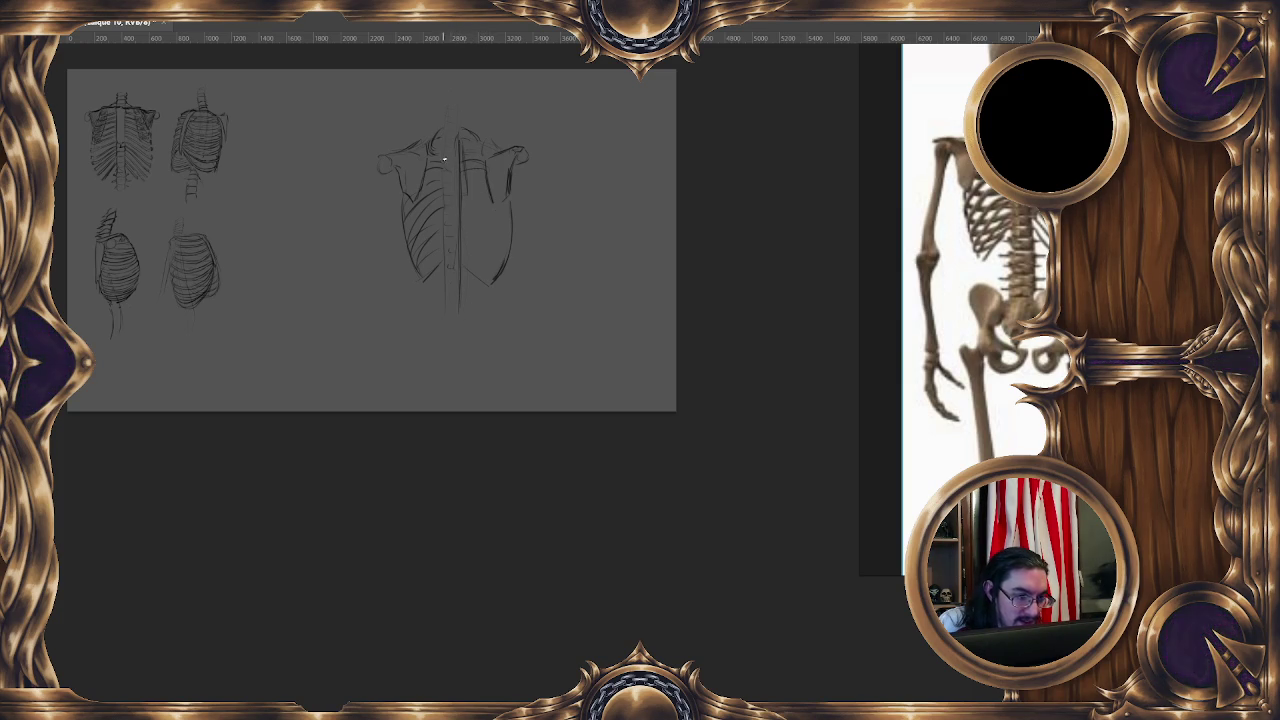
left_click_drag(441, 162, 448, 300)
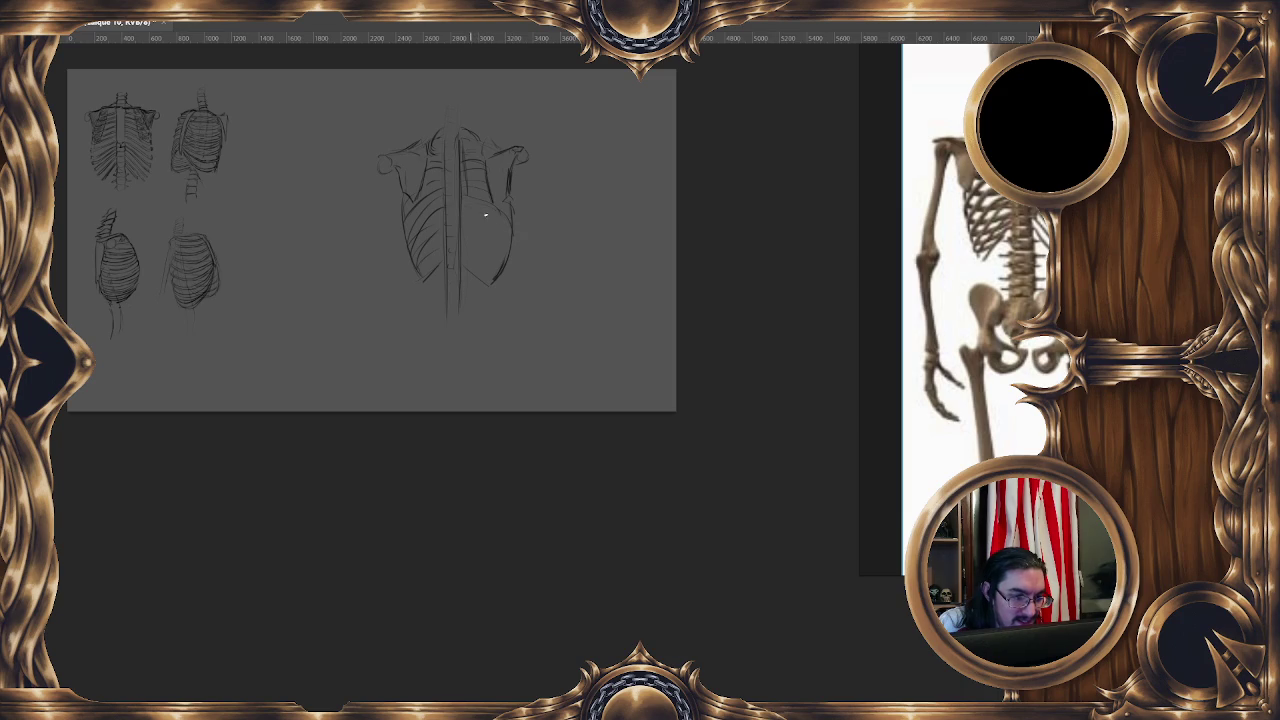
left_click_drag(471, 236, 492, 270)
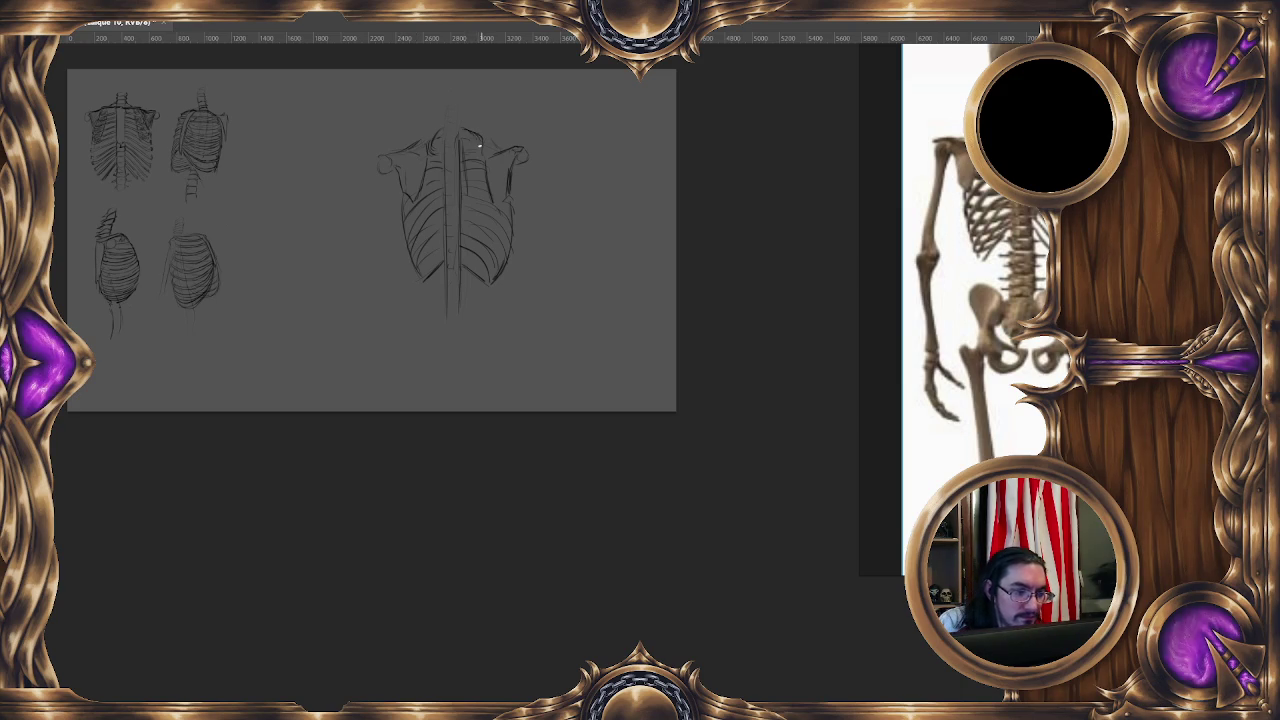
left_click_drag(455, 120, 459, 140)
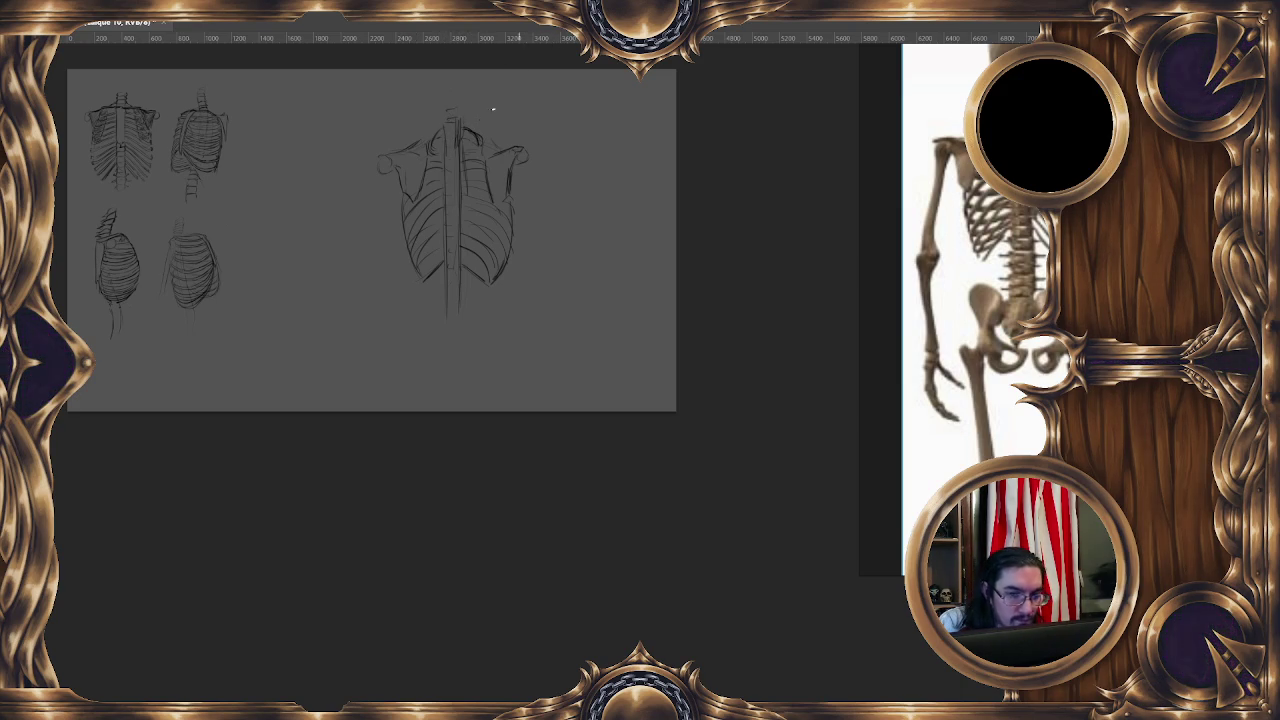
Reposition the view and darken the top edge of the right scapula.
left_click_drag(477, 229, 483, 216)
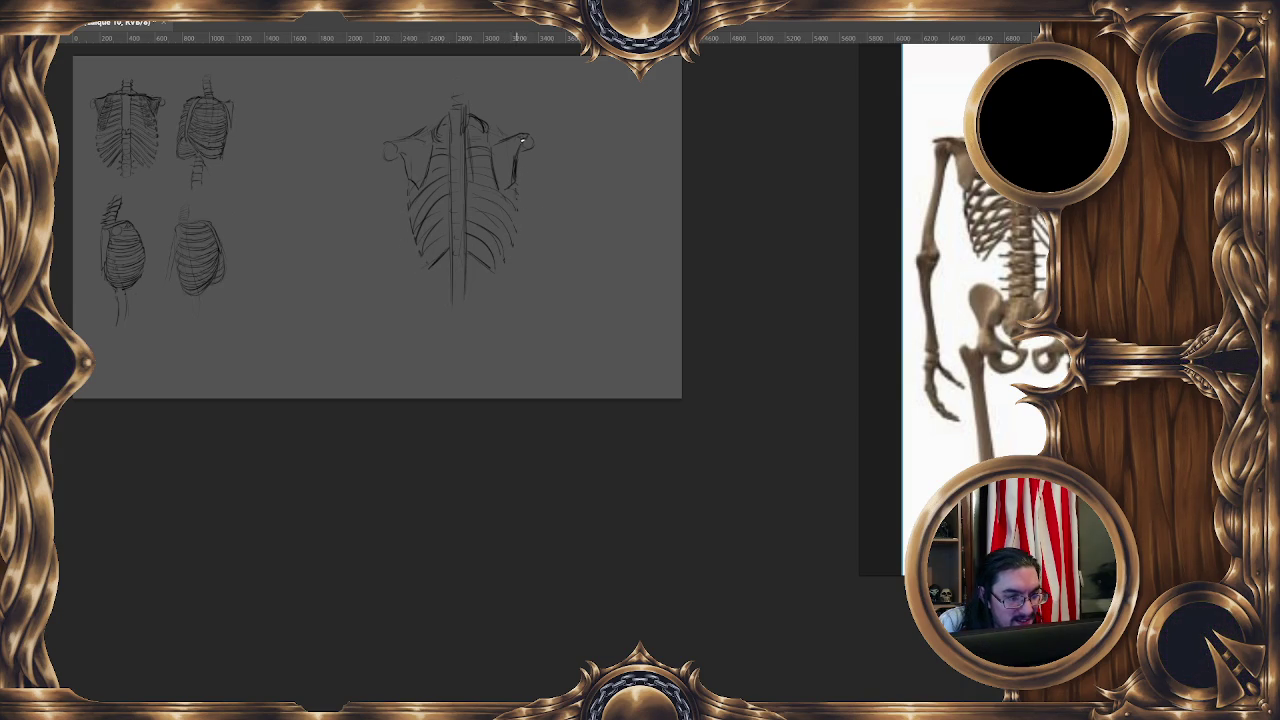
left_click_drag(548, 218, 551, 201)
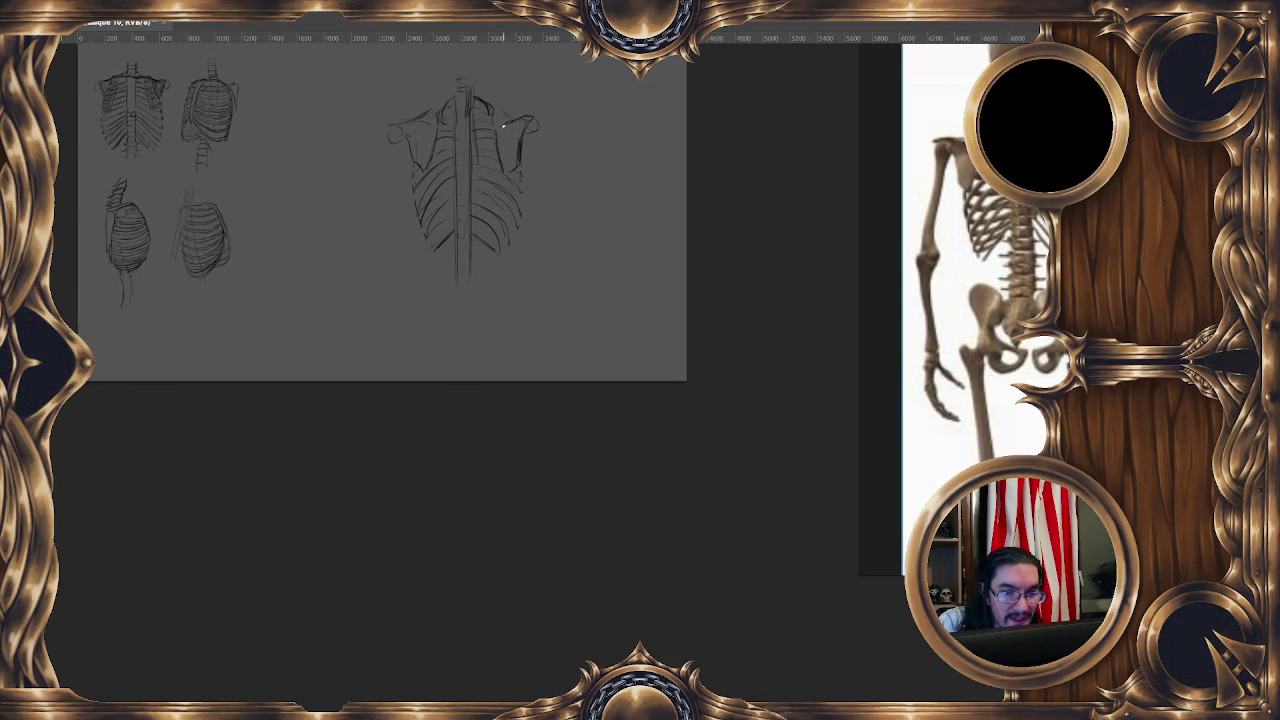
left_click_drag(527, 118, 505, 124)
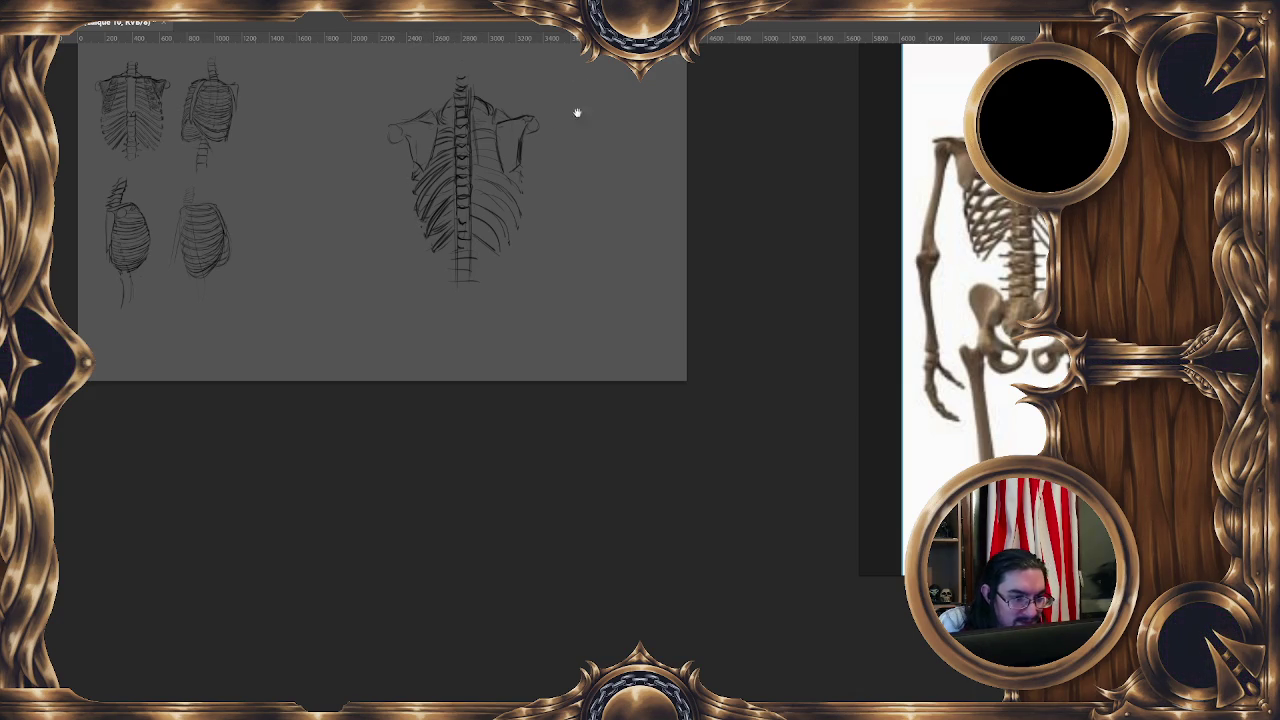
Scroll the view up over the back-view ribcage sketch.
scroll(540, 163, "up", 1)
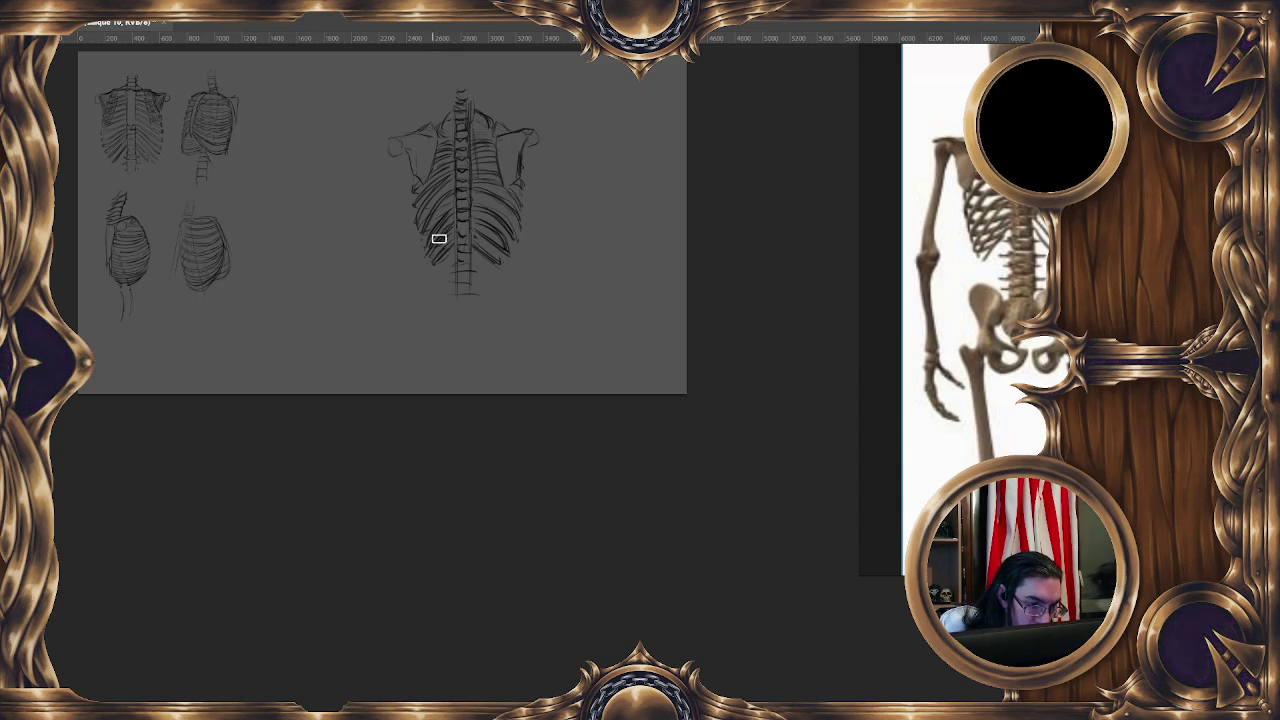
Mark a vertebra stroke at the base of the spine below the ribcage.
scroll(470, 200, "up", 1)
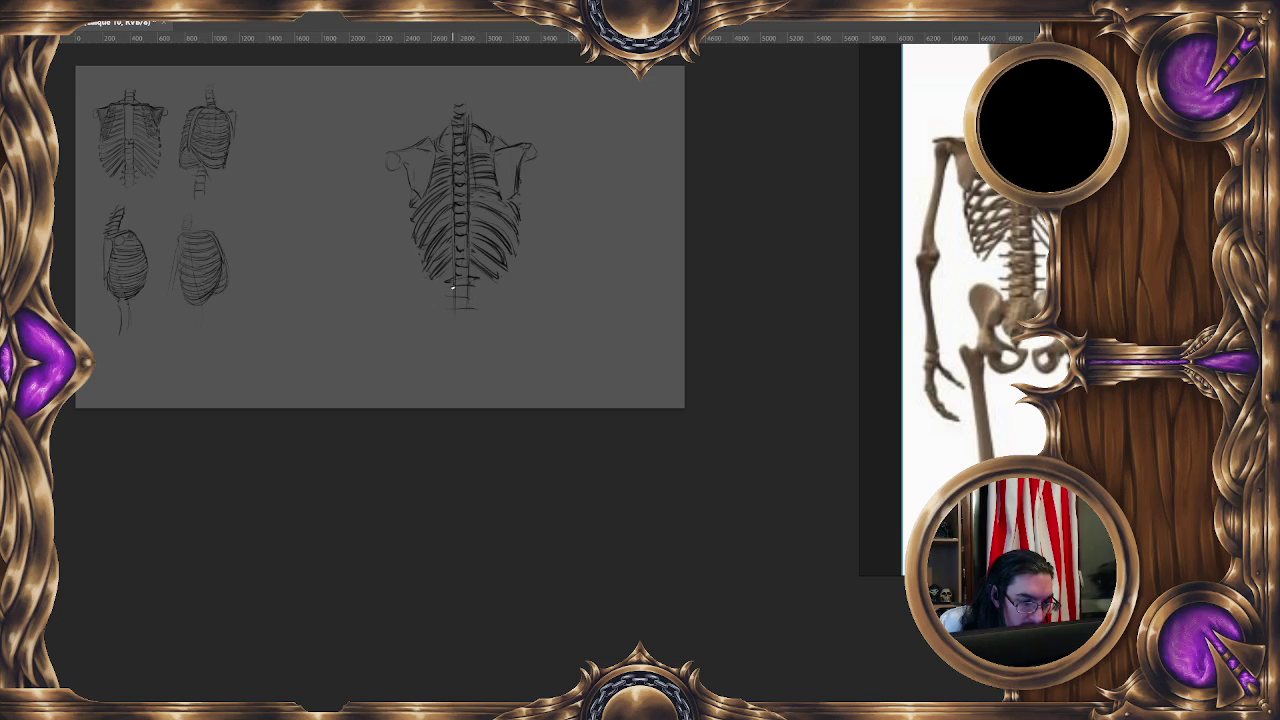
left_click_drag(446, 299, 469, 300)
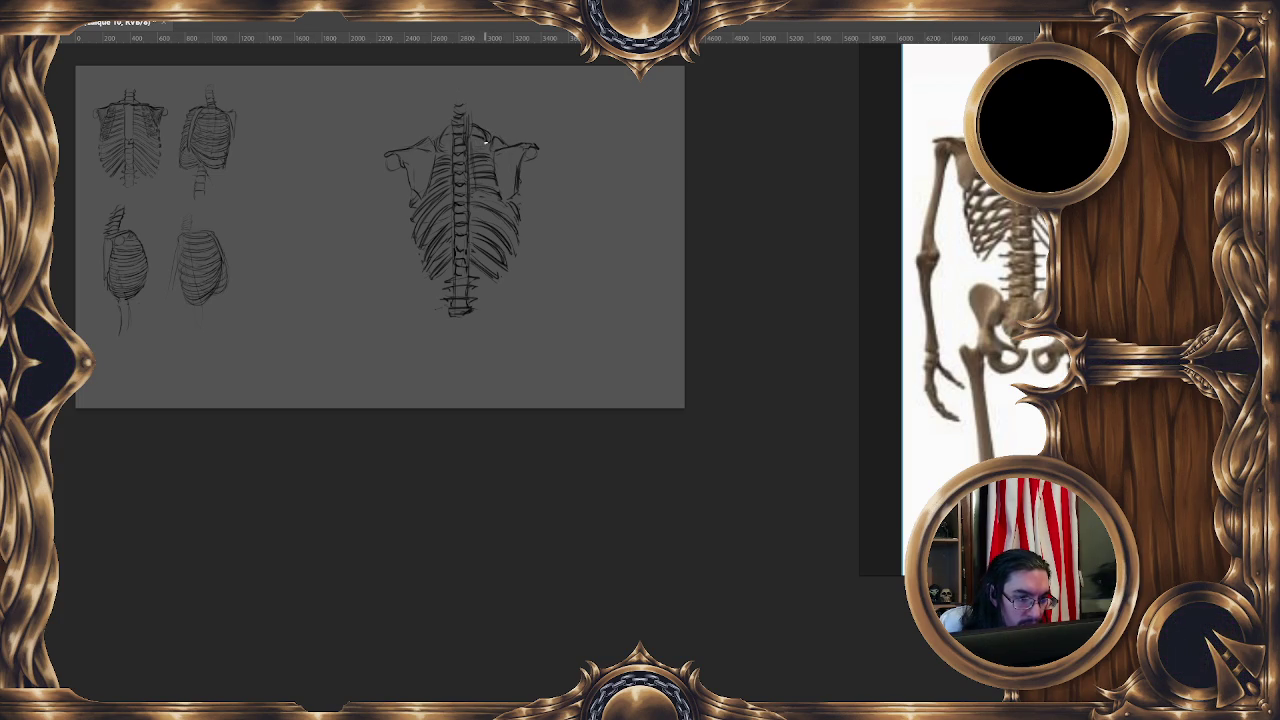
Shift the view of the back-view ribcage sketch slightly up.
left_click_drag(539, 197, 537, 181)
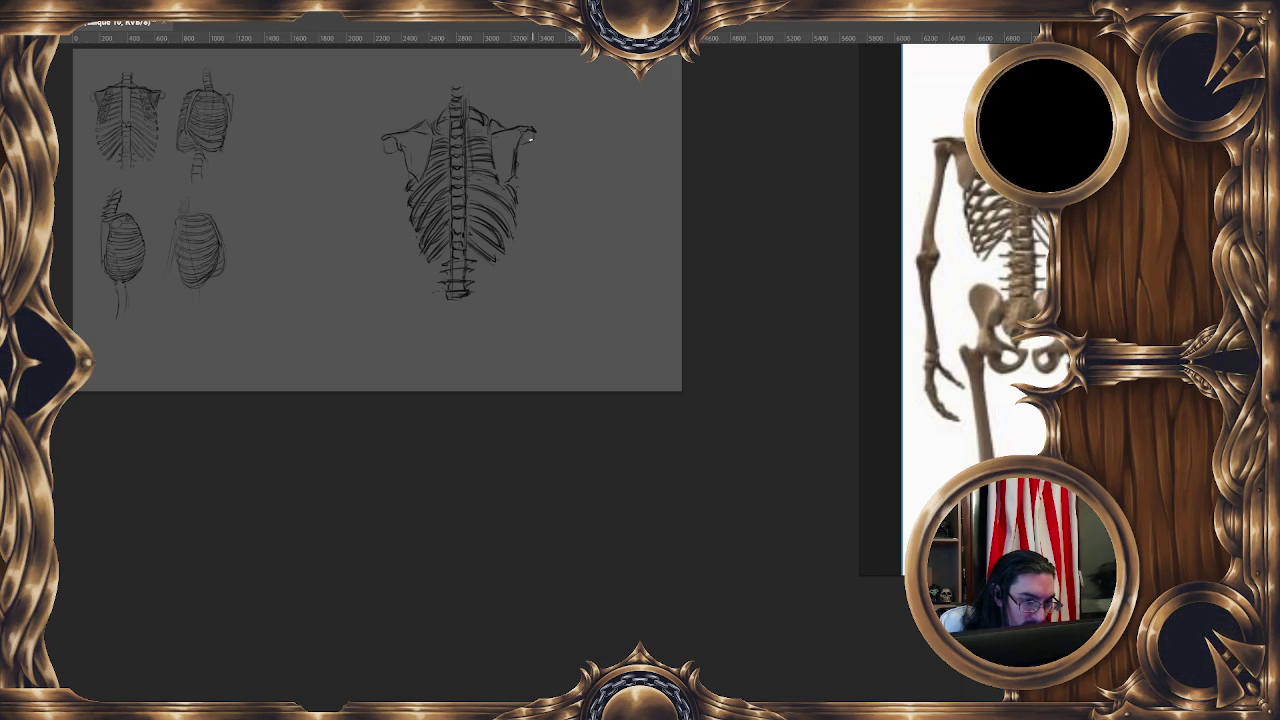
Mirror the canvas to check it, restore it, then lasso down the spine around the right ribcage.
key("h")
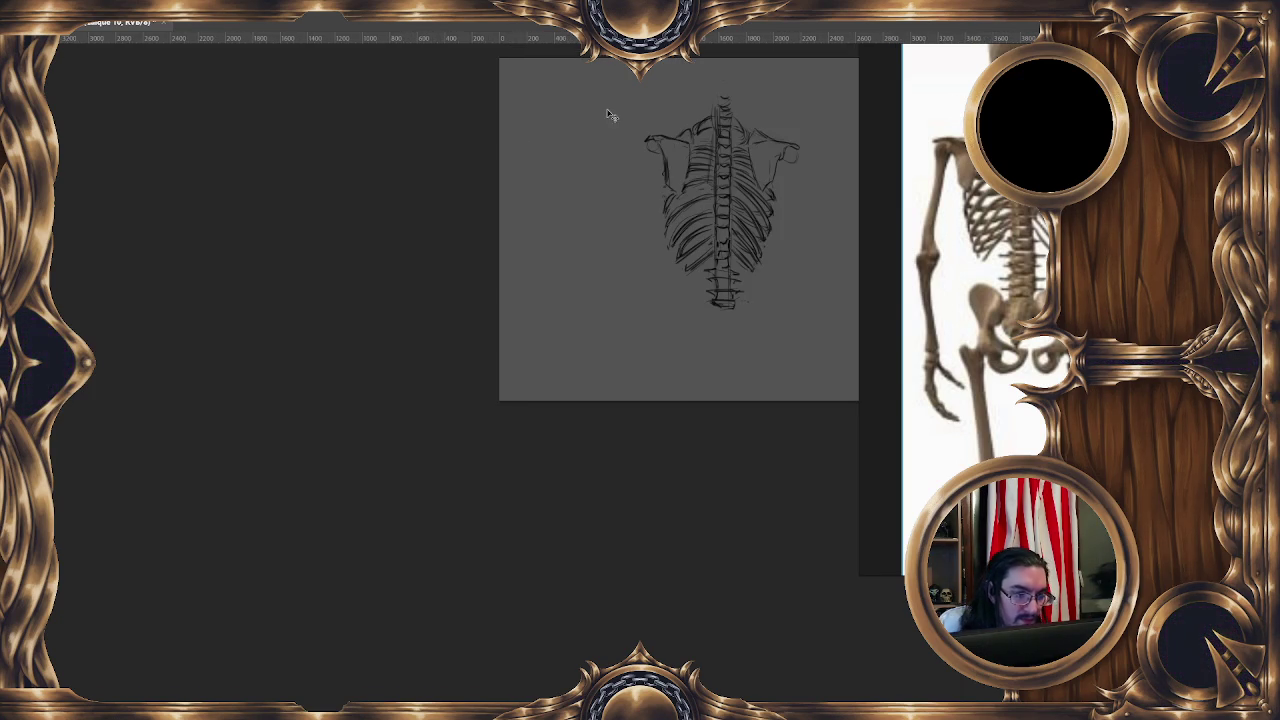
key("h")
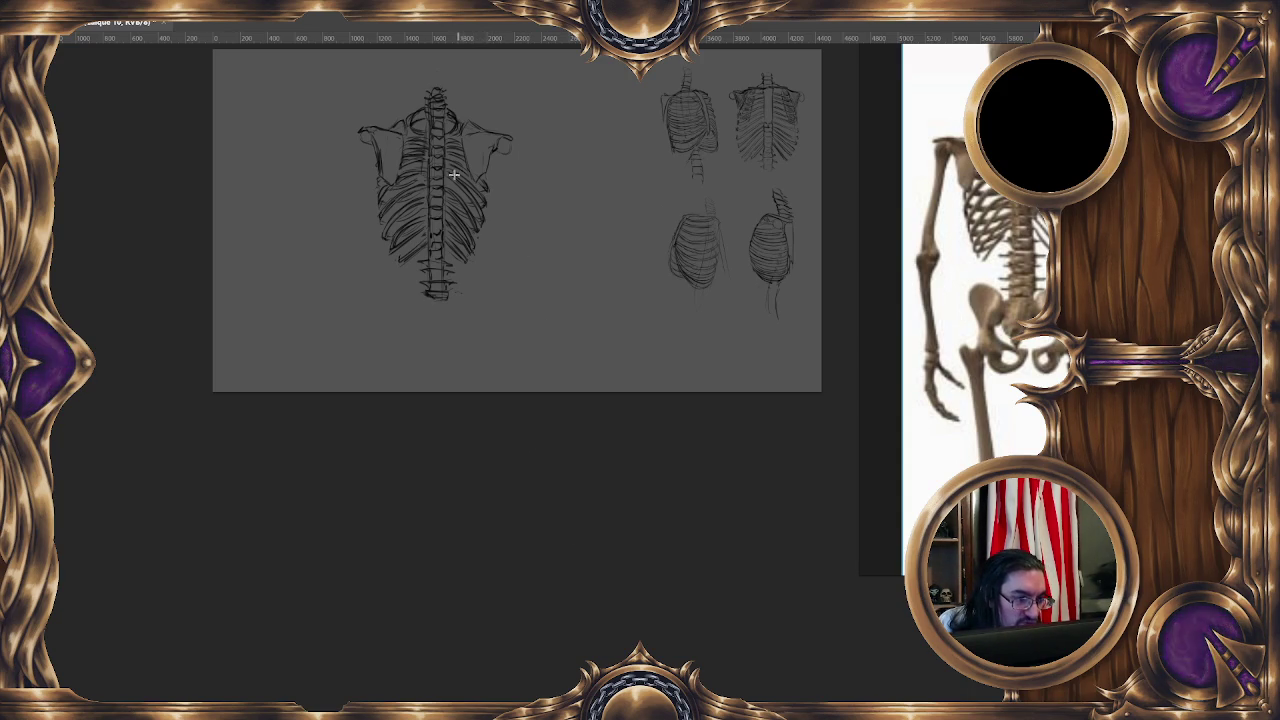
mouse_move(443, 204)
left_mouse_down()
mouse_move(448, 260)
mouse_move(497, 192)
mouse_move(466, 172)
mouse_move(446, 132)
mouse_move(444, 150)
left_mouse_up()
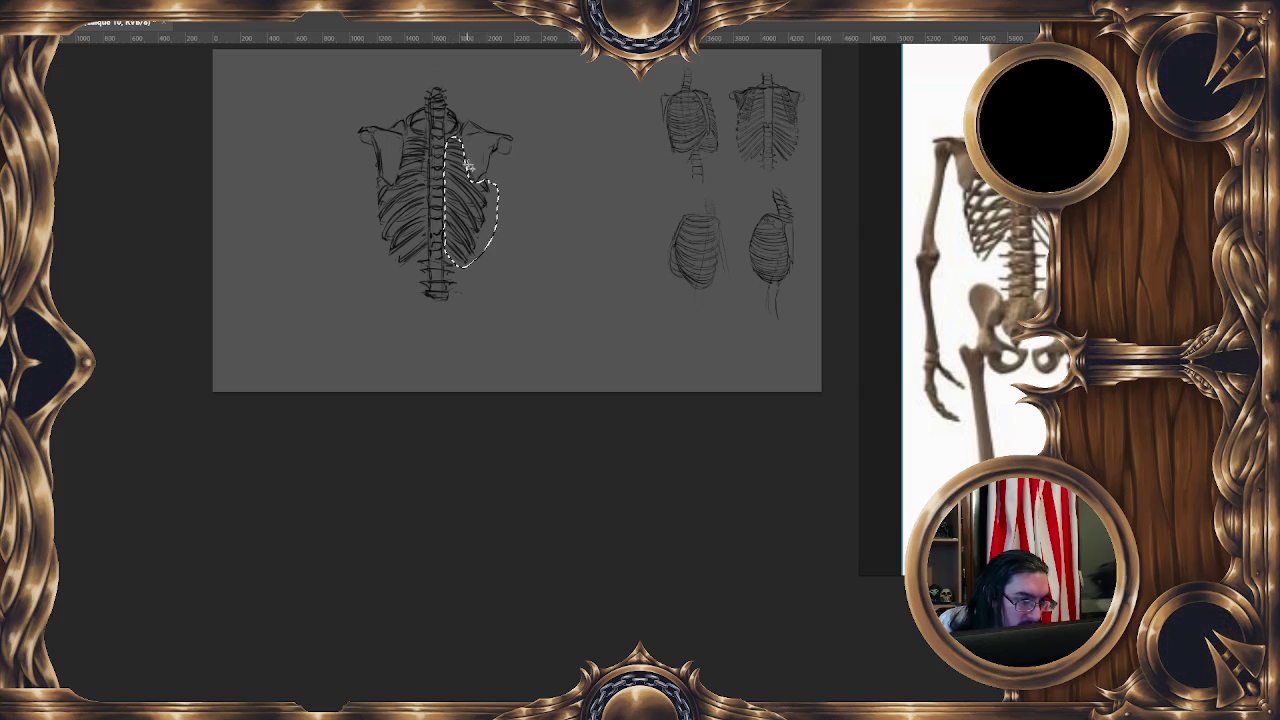
Widen the right ribcage half with Free Transform, deselect, and add marks along the upper spine.
right_click(469, 183)
left_click(527, 314)
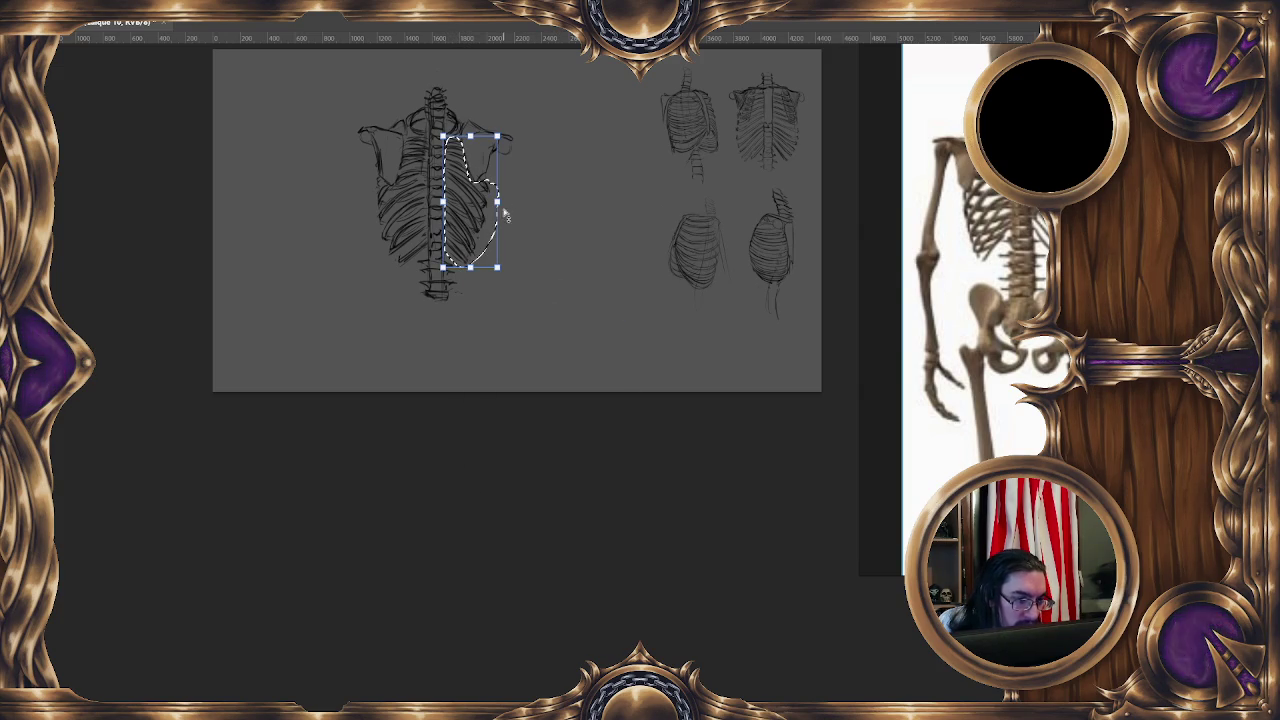
left_click_drag(501, 210, 510, 202)
key("Return")
key("ctrl+d")
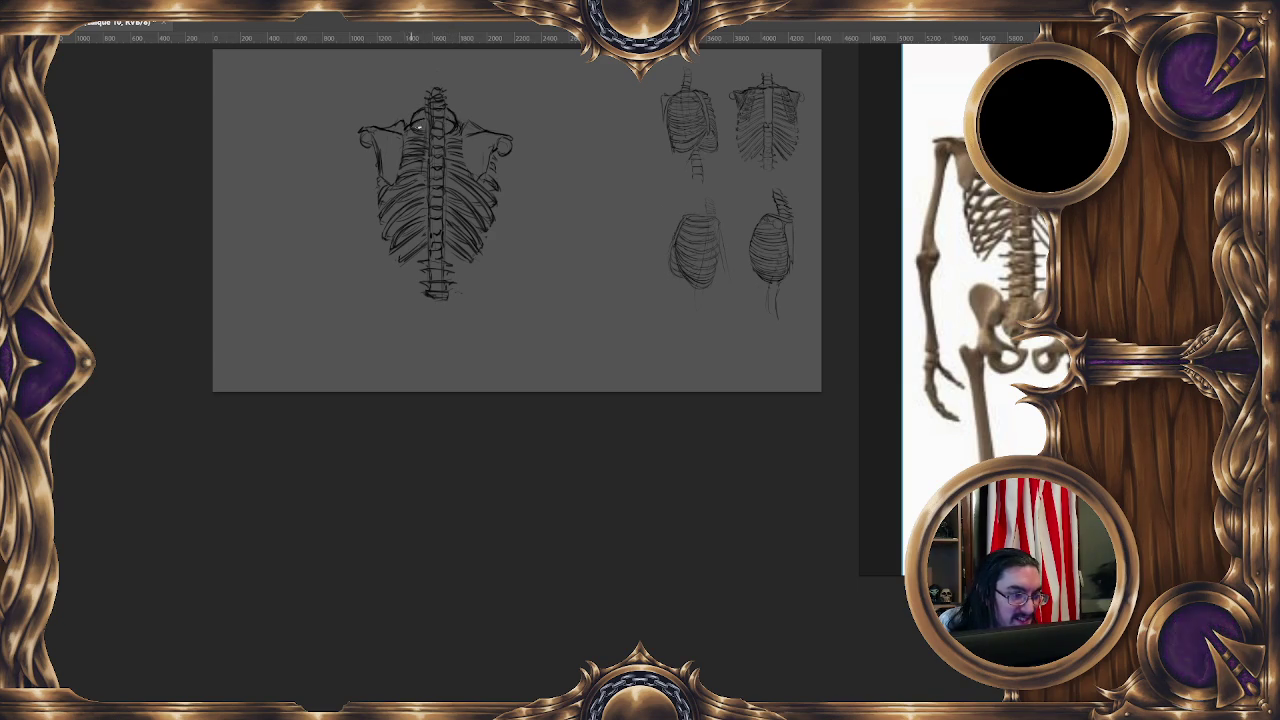
mouse_move(445, 125)
left_mouse_down()
mouse_move(458, 127)
mouse_move(430, 125)
mouse_move(452, 127)
left_mouse_up()
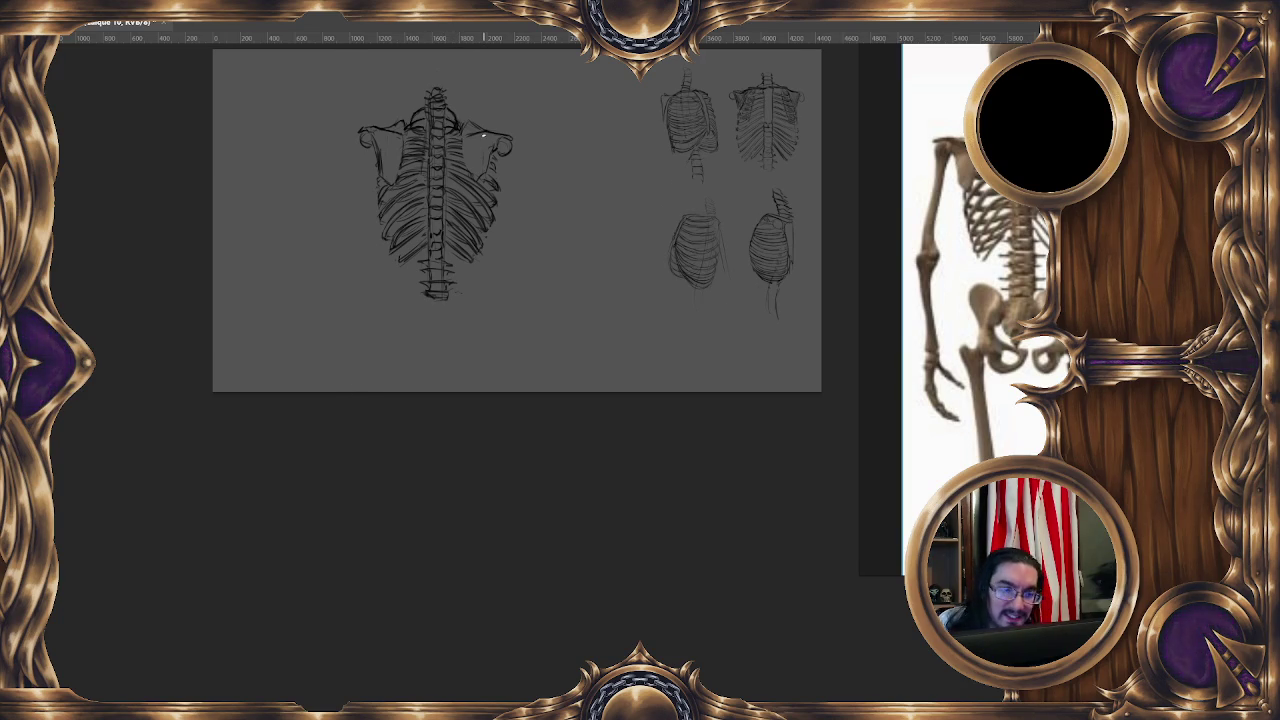
Mirror the canvas view to check proportions and check the brush size and opacity.
key("m")
scroll(483, 135, "right", 5)
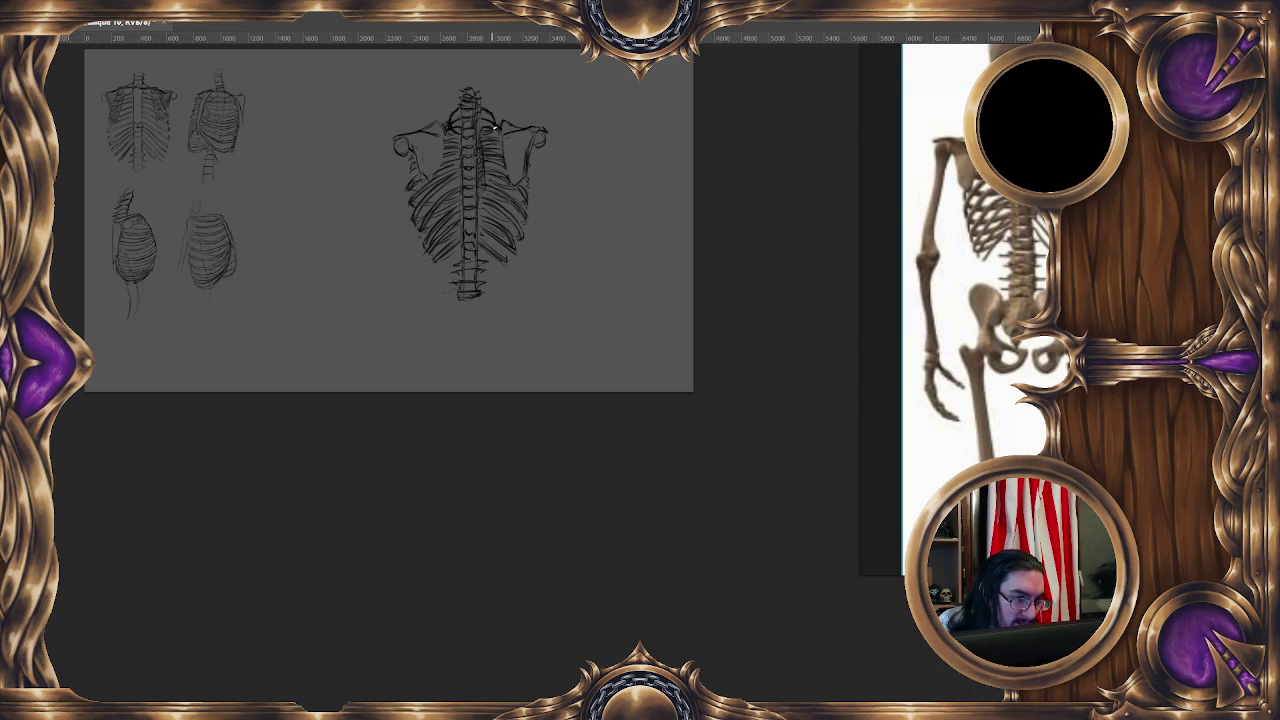
right_click(487, 151, "alt")
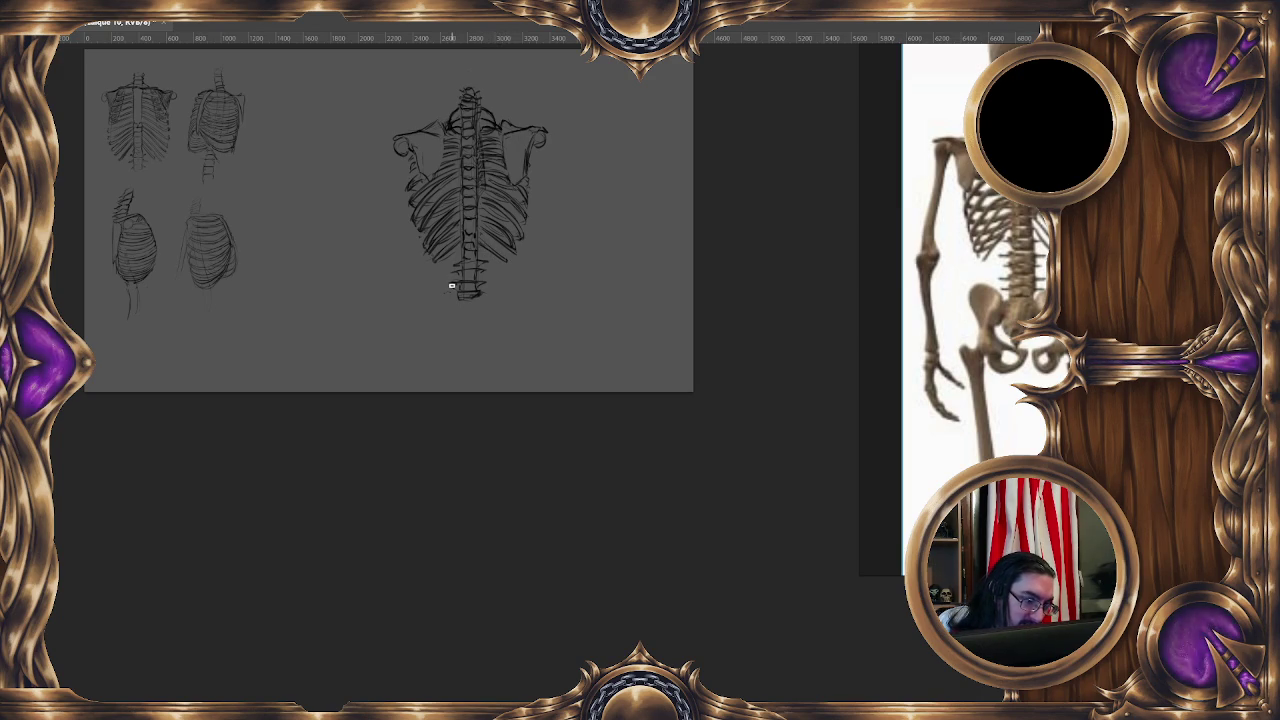
right_click(512, 182)
Shrink the back-view ribcage with Manual Transform and move it up and left.
left_click(593, 314)
mouse_move(569, 109)
left_mouse_down()
mouse_move(491, 219)
mouse_move(506, 209)
left_mouse_up()
mouse_move(440, 283)
left_mouse_down()
mouse_move(329, 283)
mouse_move(302, 247)
left_mouse_up()
key("Return")
Hide the ribcage sketches, switch to empty layer Calque 11, and widen the reference area.
left_click_drag(504, 423, 528, 363)
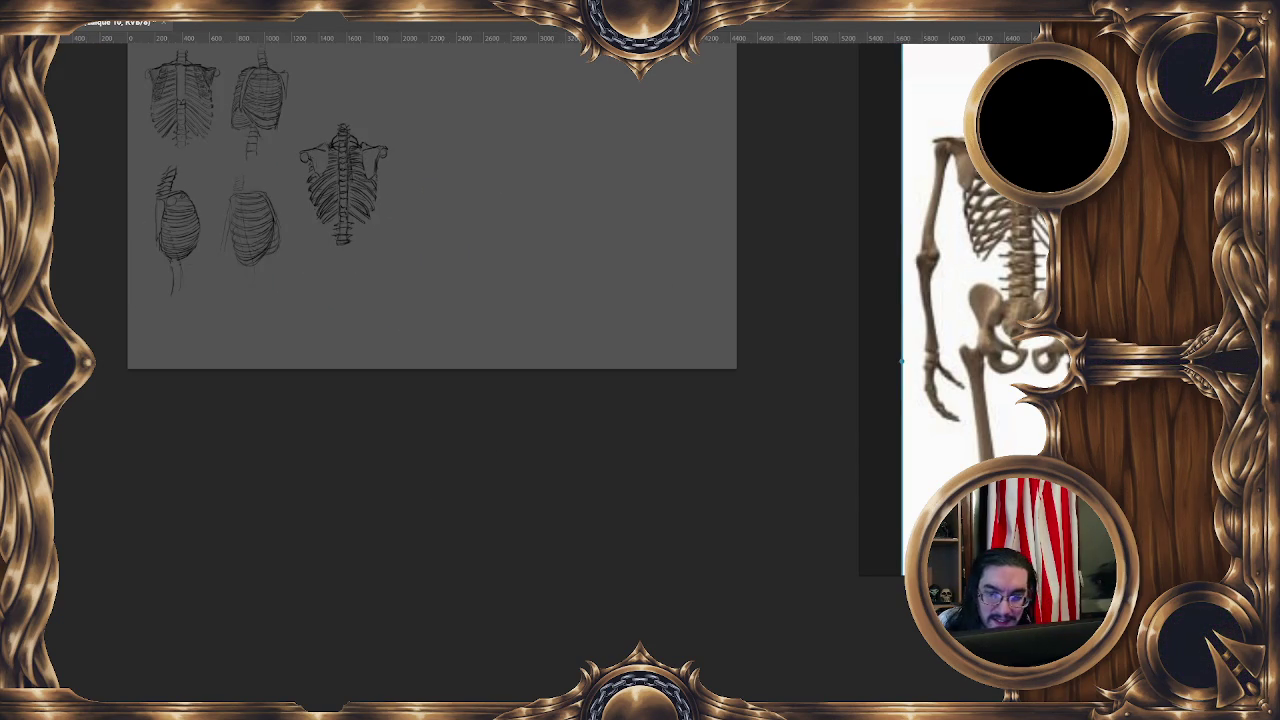
key("ctrl+comma")
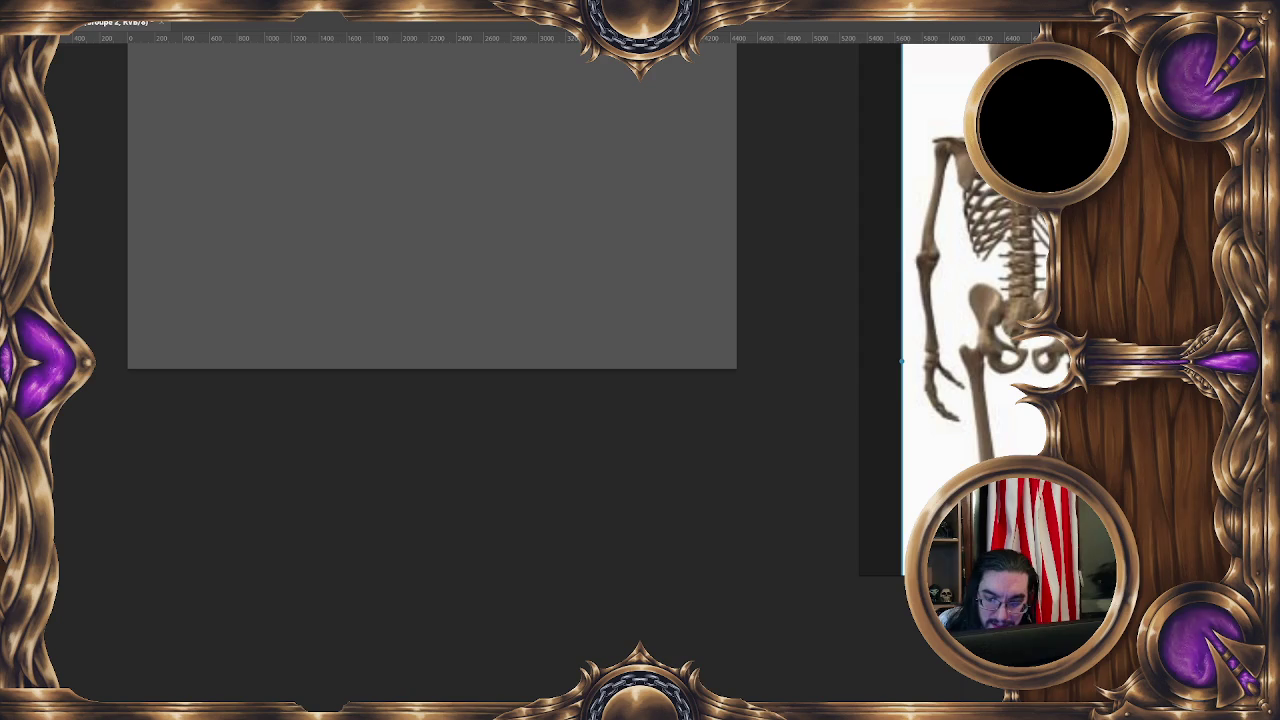
key("alt+bracketleft")
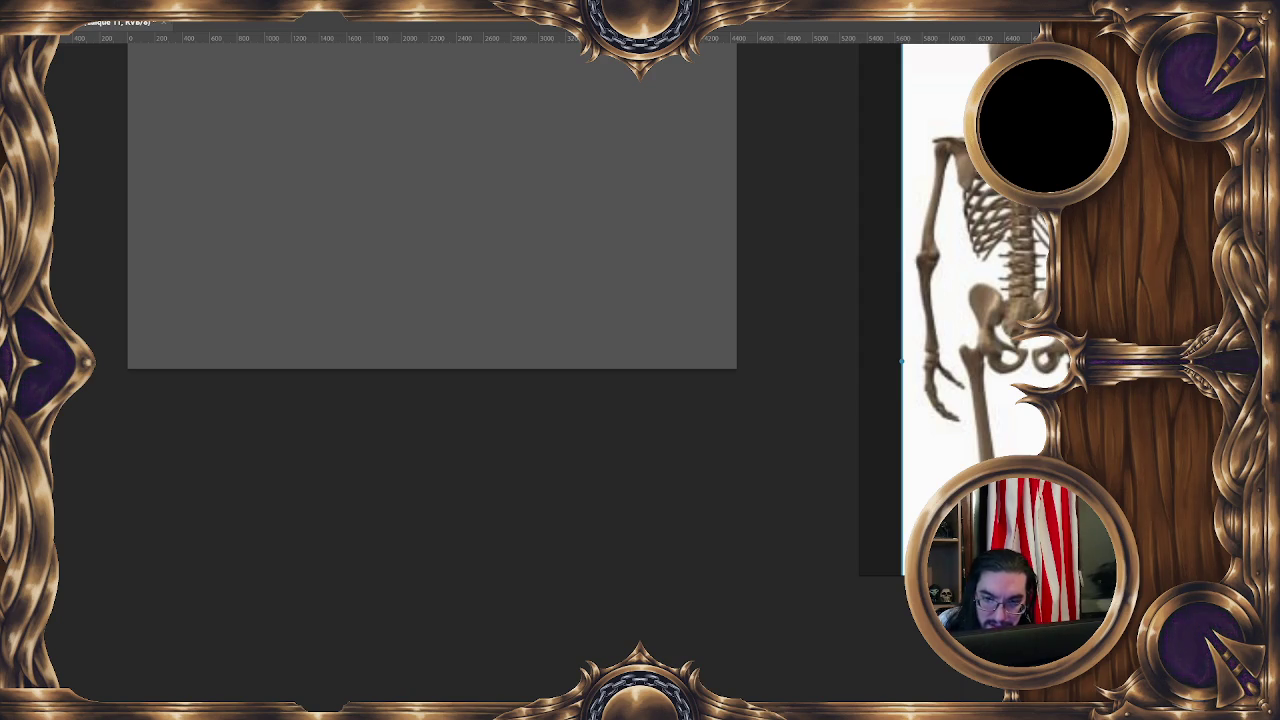
left_click_drag(901, 360, 860, 362)
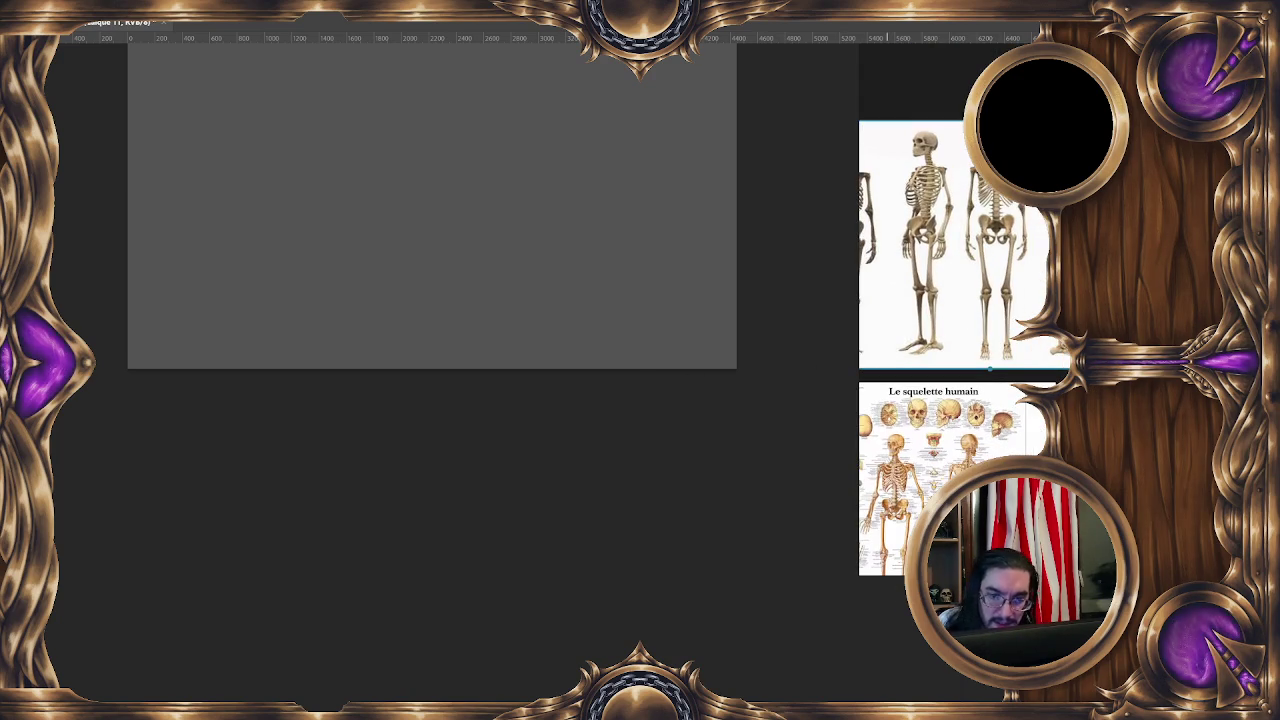
Scroll and zoom the reference to a large front-view standing skeleton centred on the pelvis.
scroll(960, 300, "up", 3)
scroll(1030, 310, "down", 3)
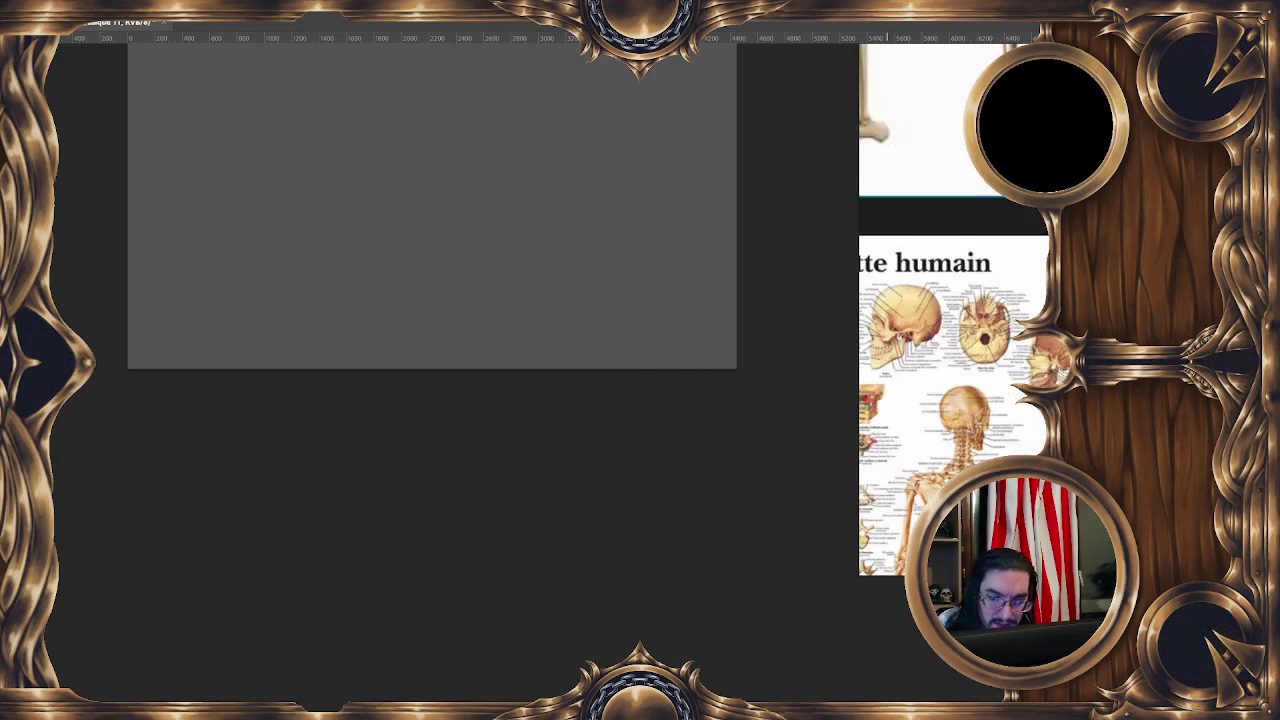
scroll(1010, 358, "up", 5)
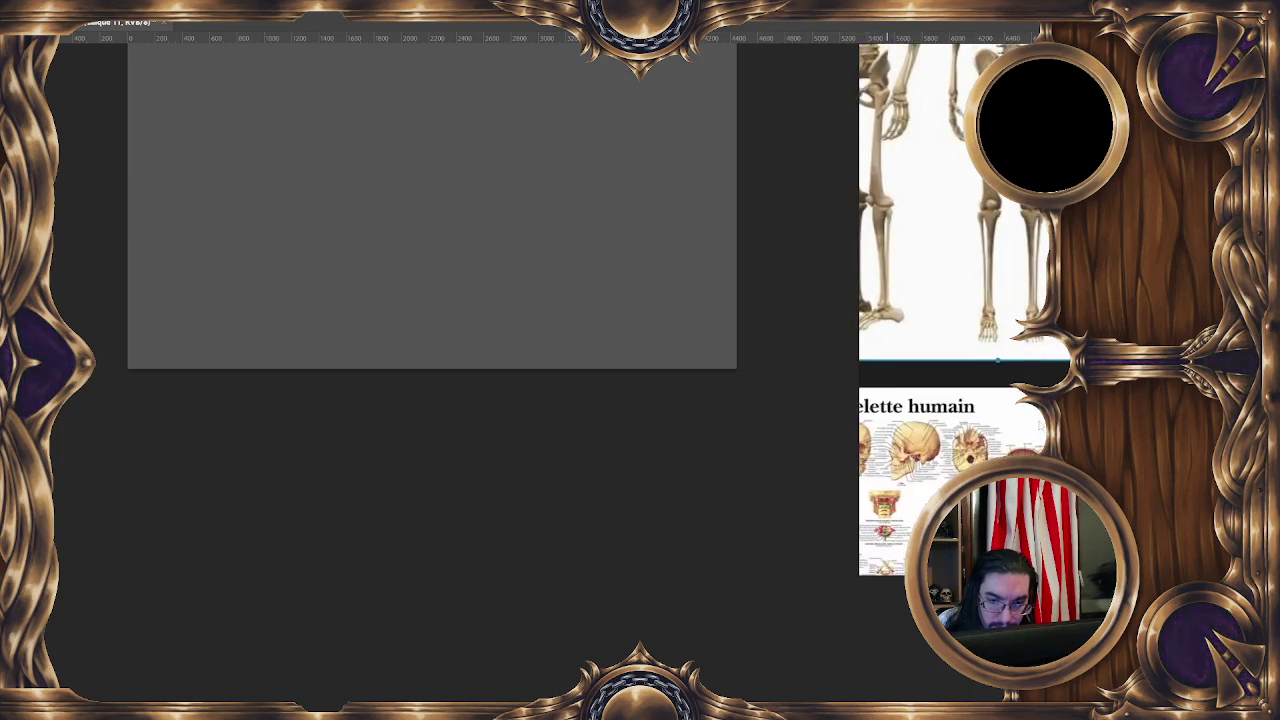
scroll(1010, 361, "up", 4)
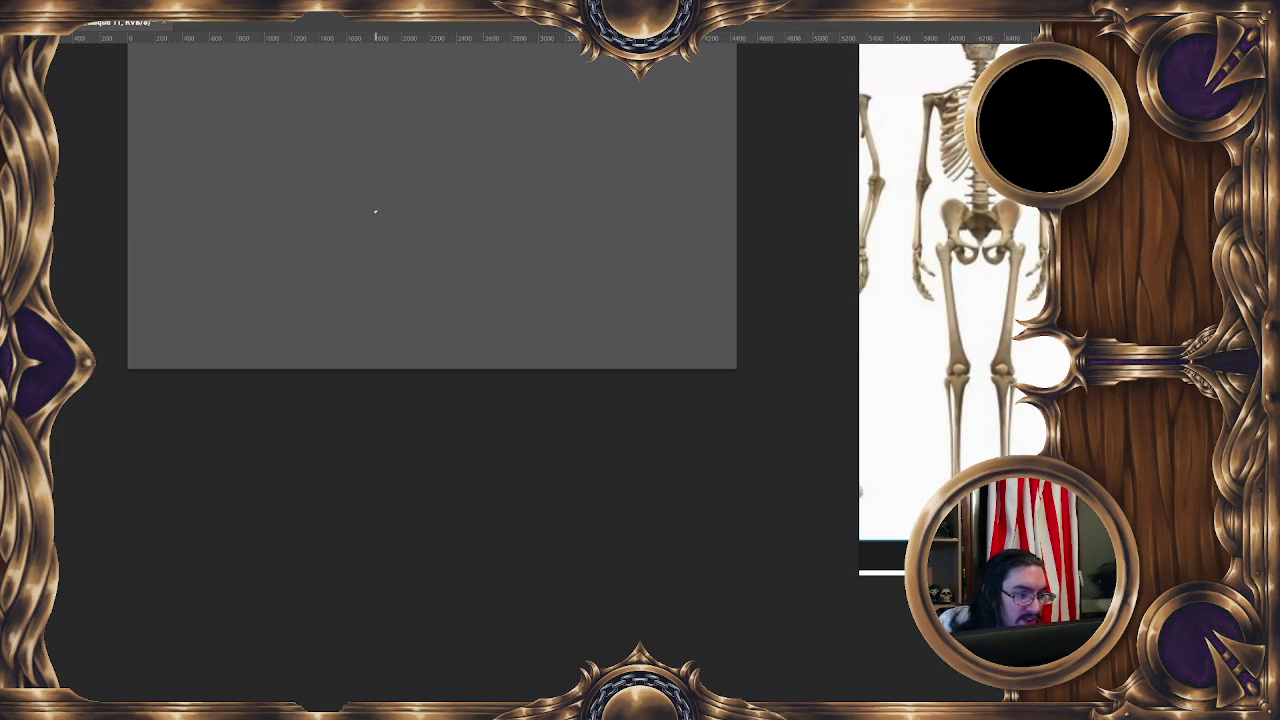
Sketch a faint trapezoid pelvis box with a top edge, slanted right side and bottom edge.
left_click_drag(386, 172, 492, 162)
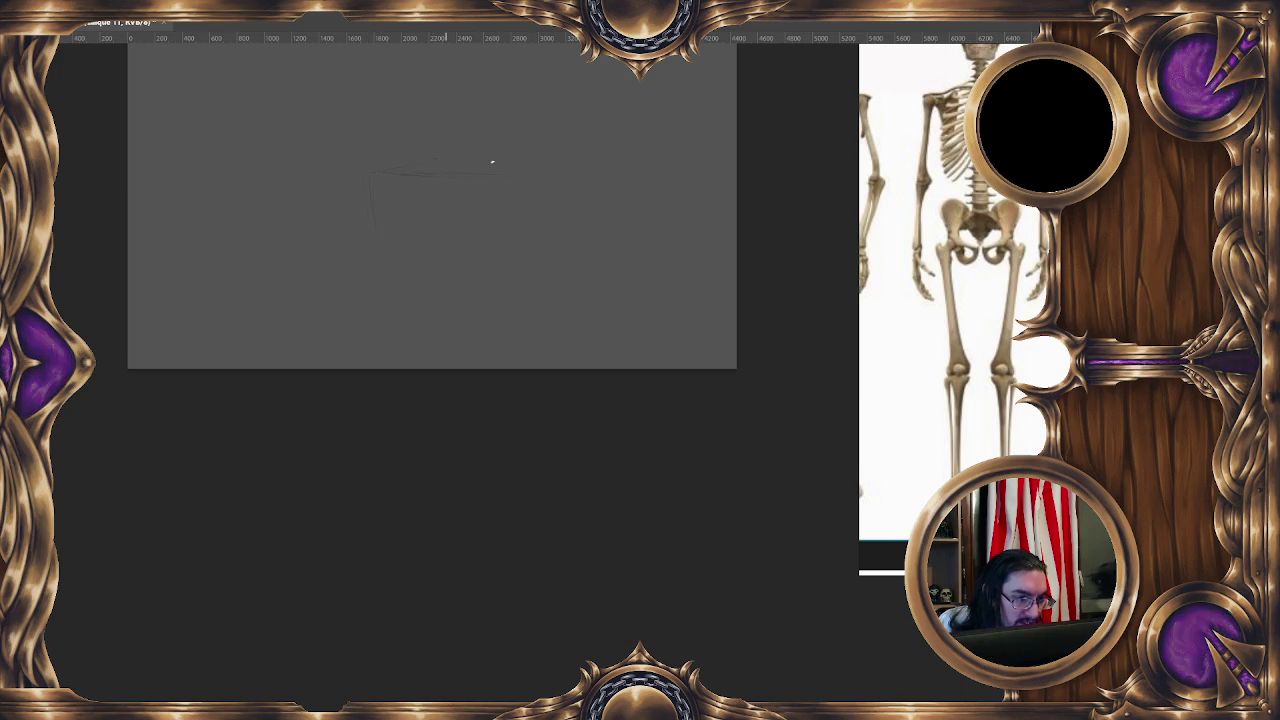
mouse_move(490, 157)
left_mouse_down()
mouse_move(531, 183)
mouse_move(503, 183)
left_mouse_up()
left_click(421, 172)
mouse_move(383, 175)
left_mouse_down()
mouse_move(523, 172)
mouse_move(518, 246)
left_mouse_up()
key("ctrl+z")
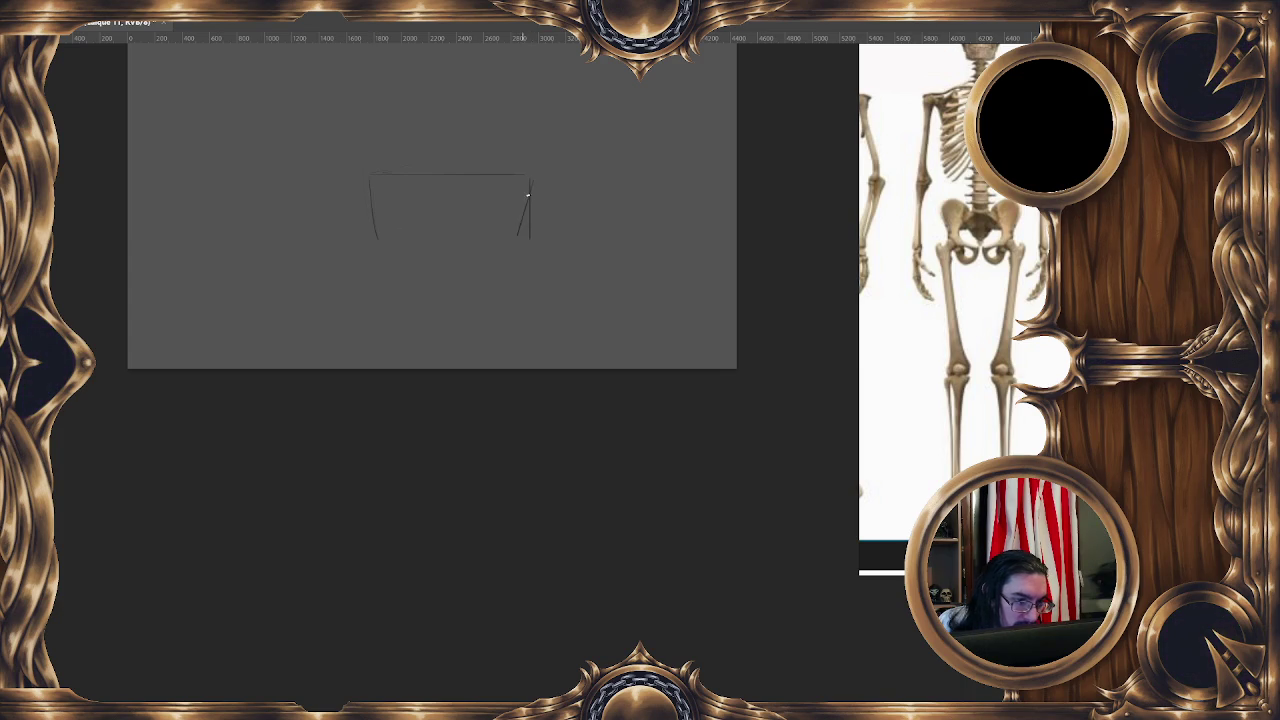
left_click_drag(522, 230, 530, 191)
left_click_drag(403, 240, 509, 240)
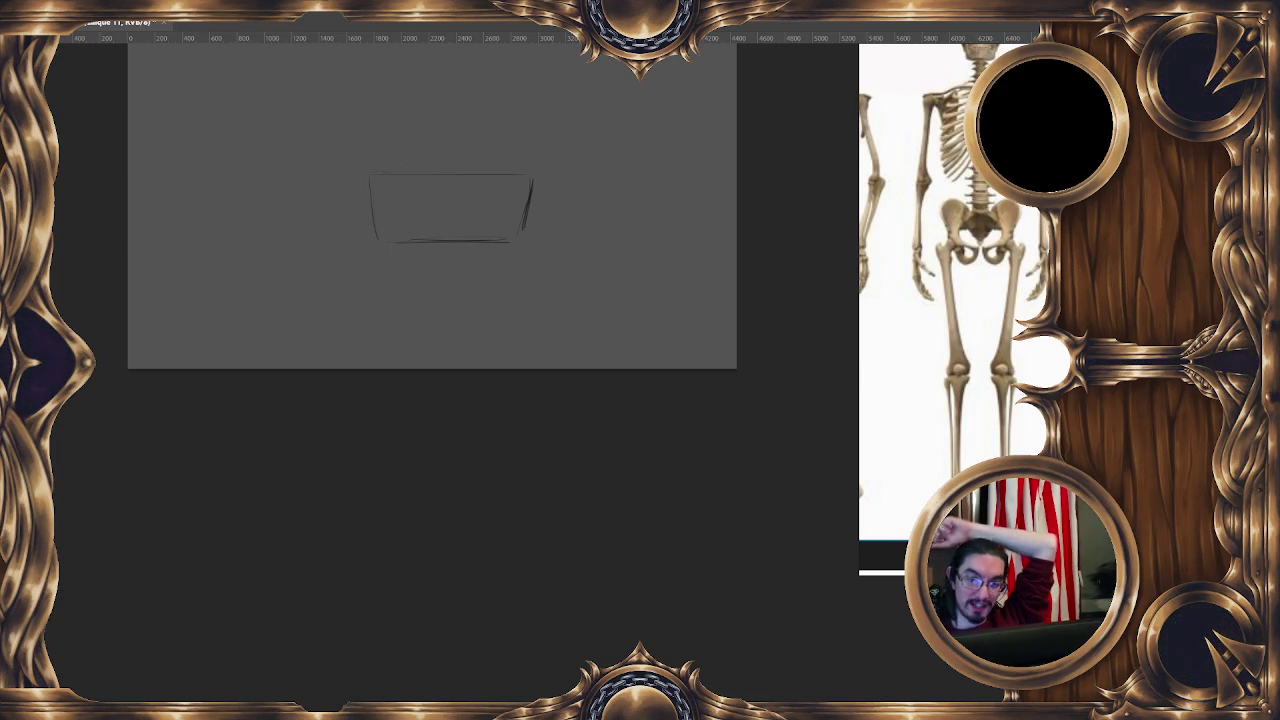
Bring the skull studies canvas back into view.
key("ctrl+z")
key("ctrl+z")
key("ctrl+z")
scroll(657, 434, "up", 3)
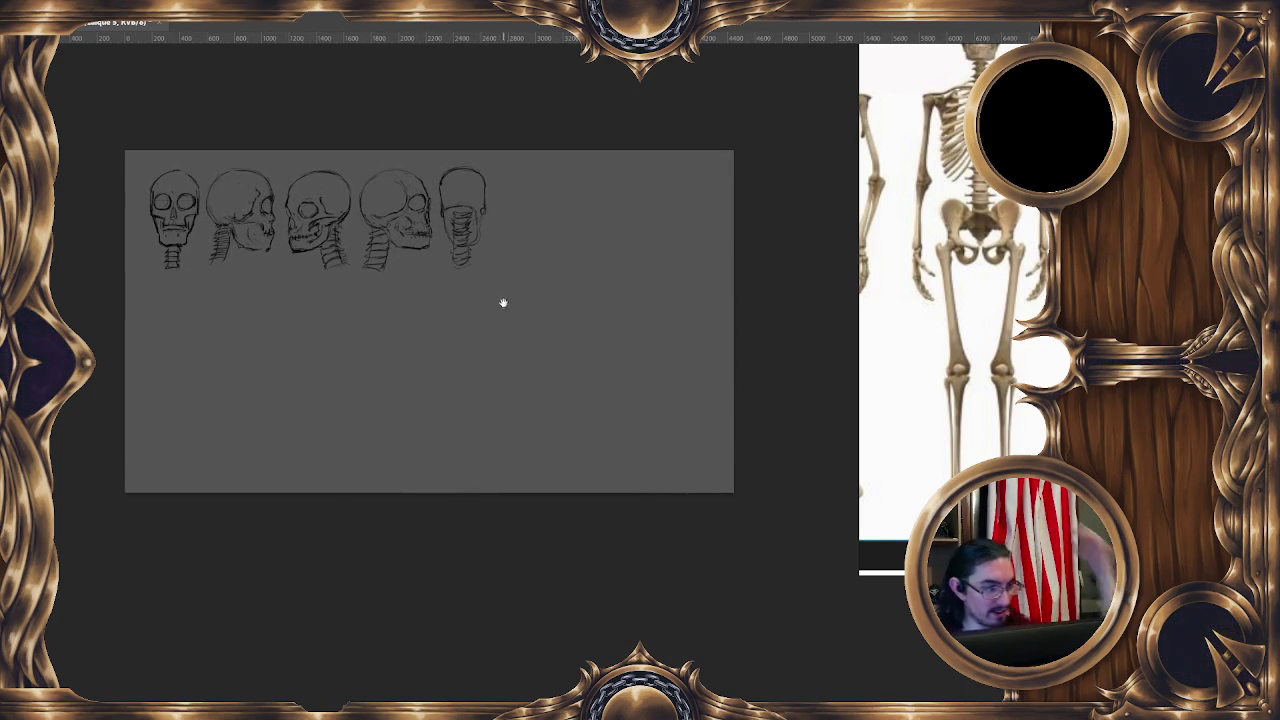
left_click_drag(503, 300, 486, 273)
Start and dismiss a free transform on the last skull, then switch to the rib-cage document.
right_click(454, 201)
left_click(505, 332)
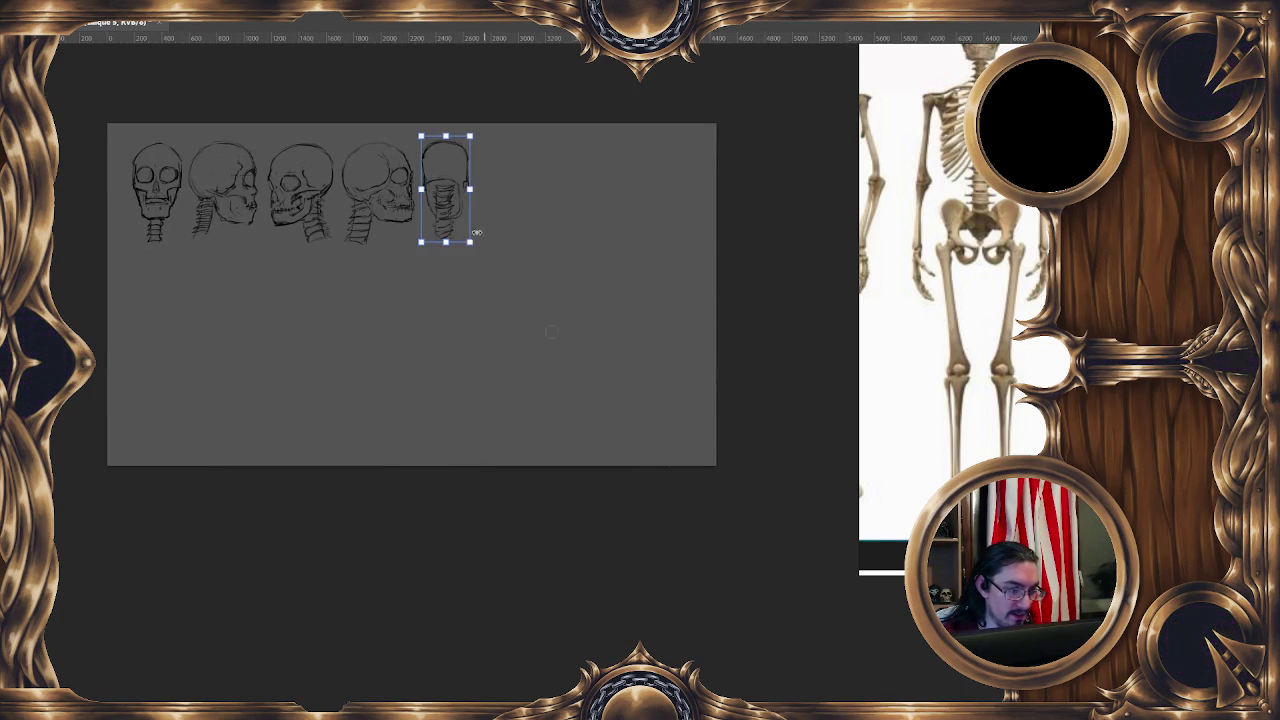
key("Return")
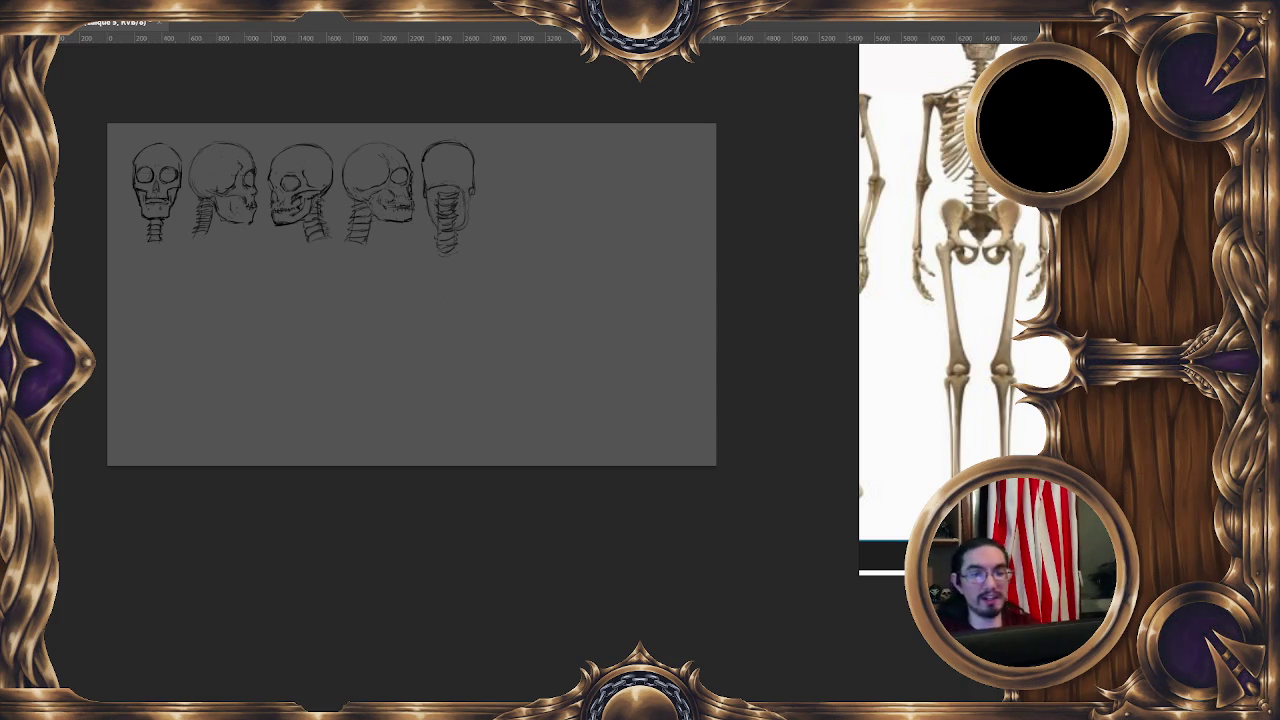
key("ctrl+Tab")
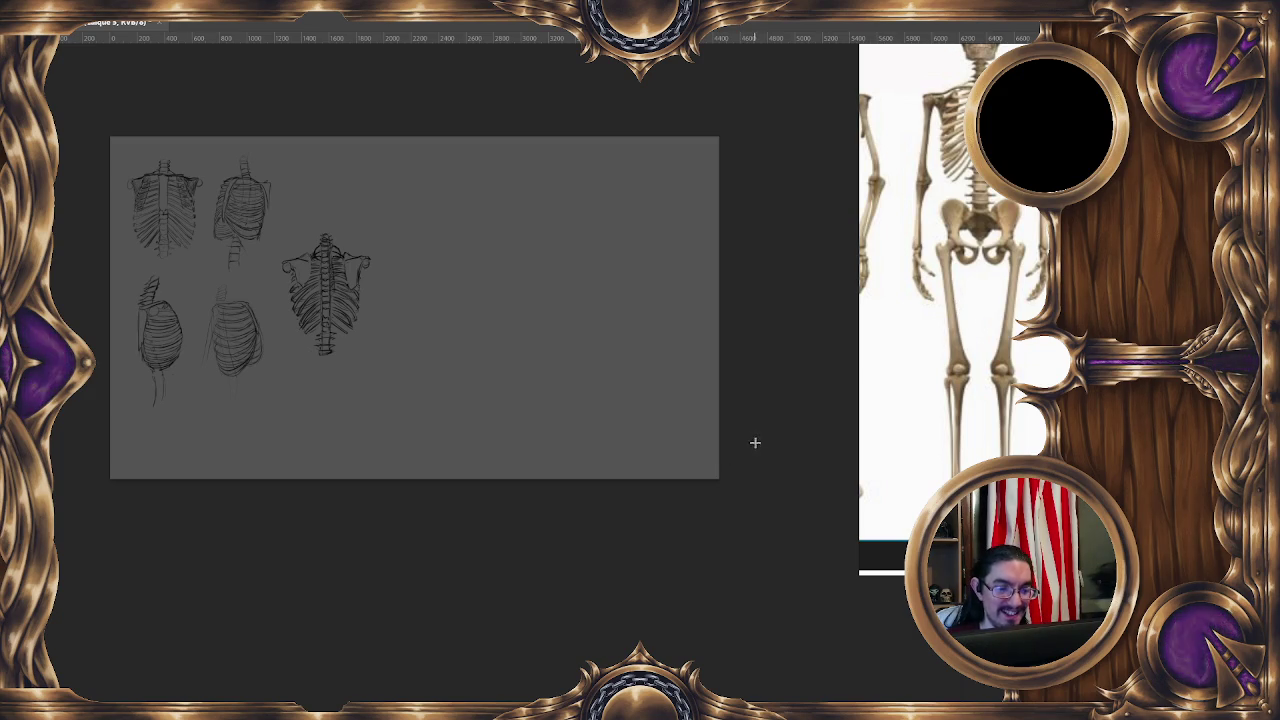
Clear to a blank grey canvas and sketch a rough pelvis box at its centre.
scroll(770, 430, "up", 1)
key("ctrl+a")
key("Delete")
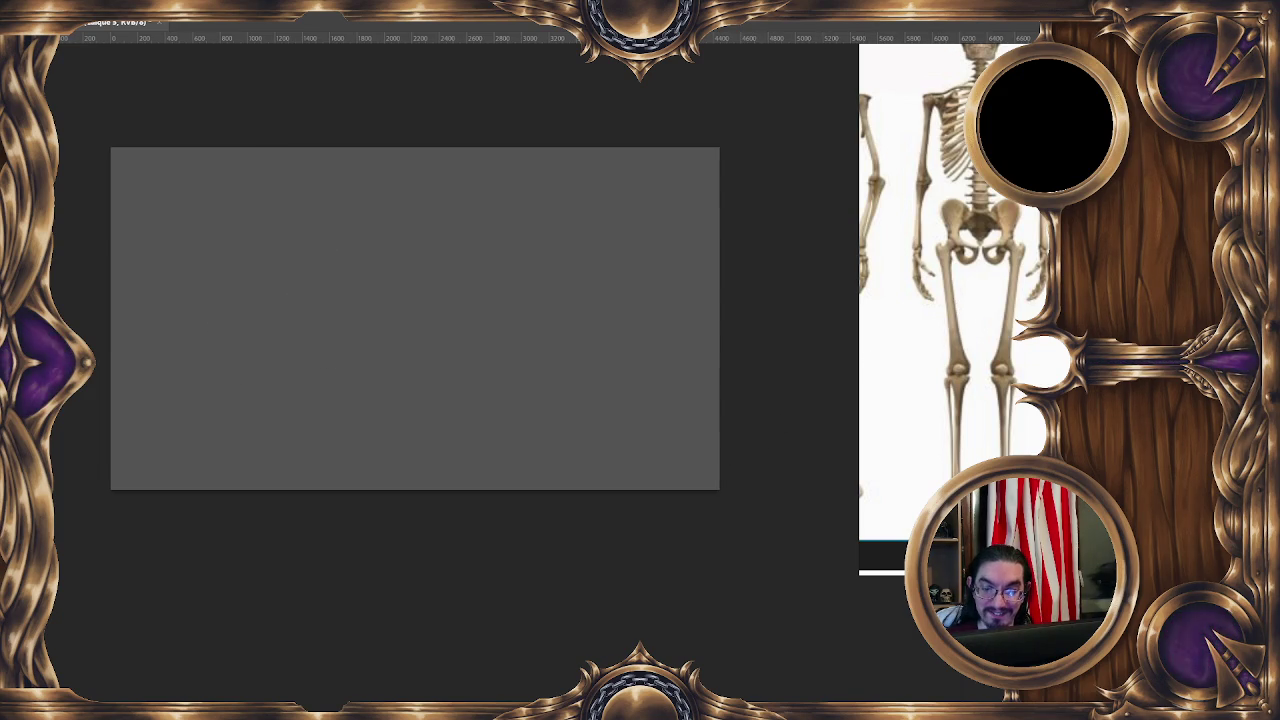
left_click_drag(355, 298, 505, 360)
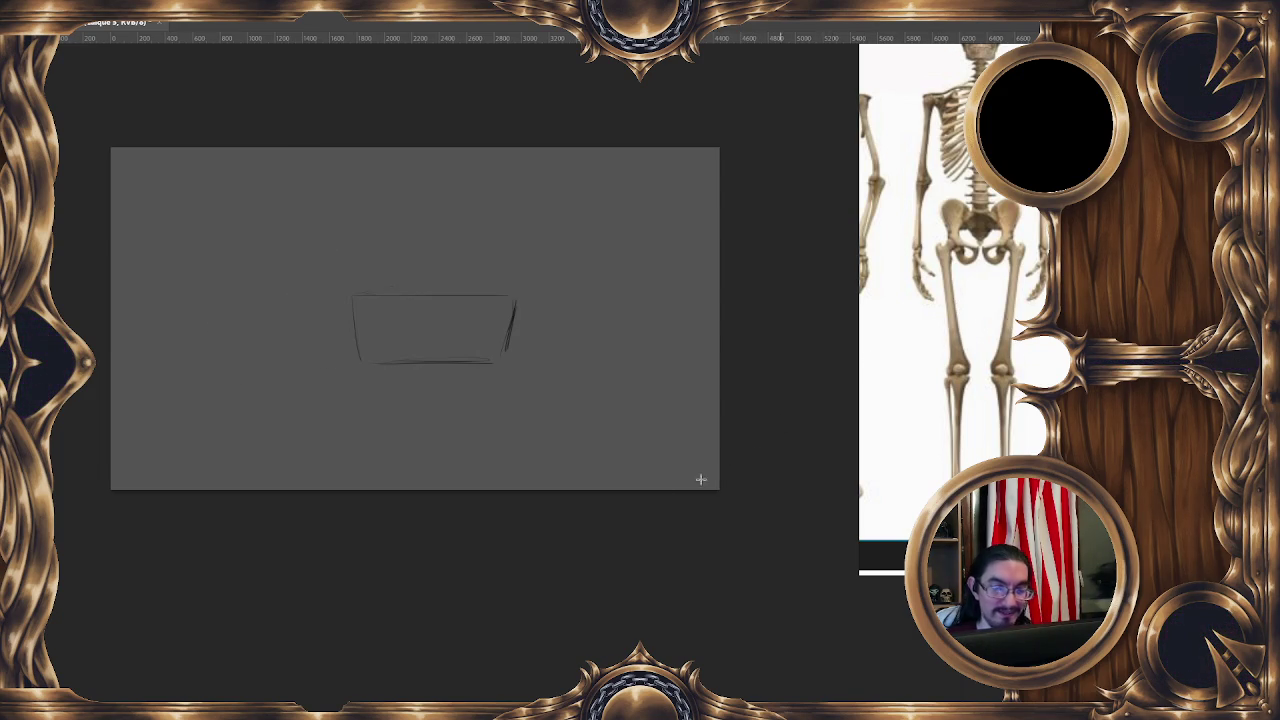
scroll(634, 391, "left", 2)
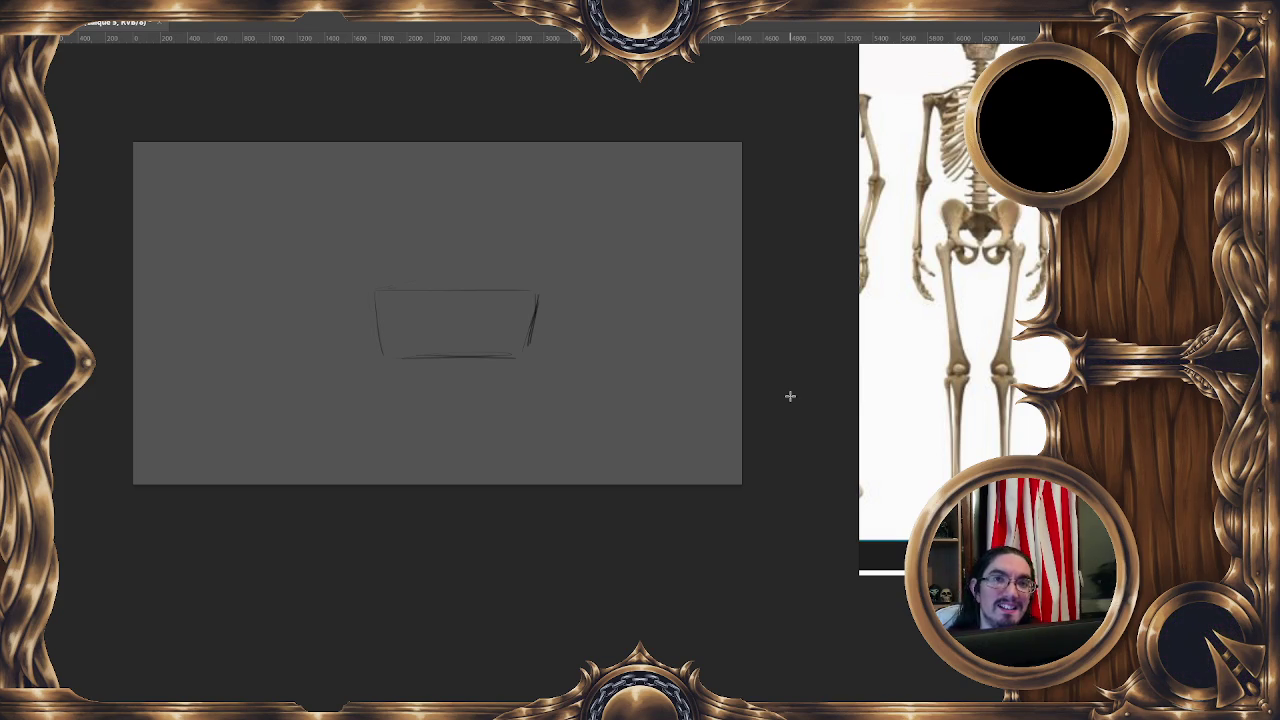
Add a fresh layer and draw a narrow trapezoid for the torso box at upper right.
key("ctrl+shift+alt+n")
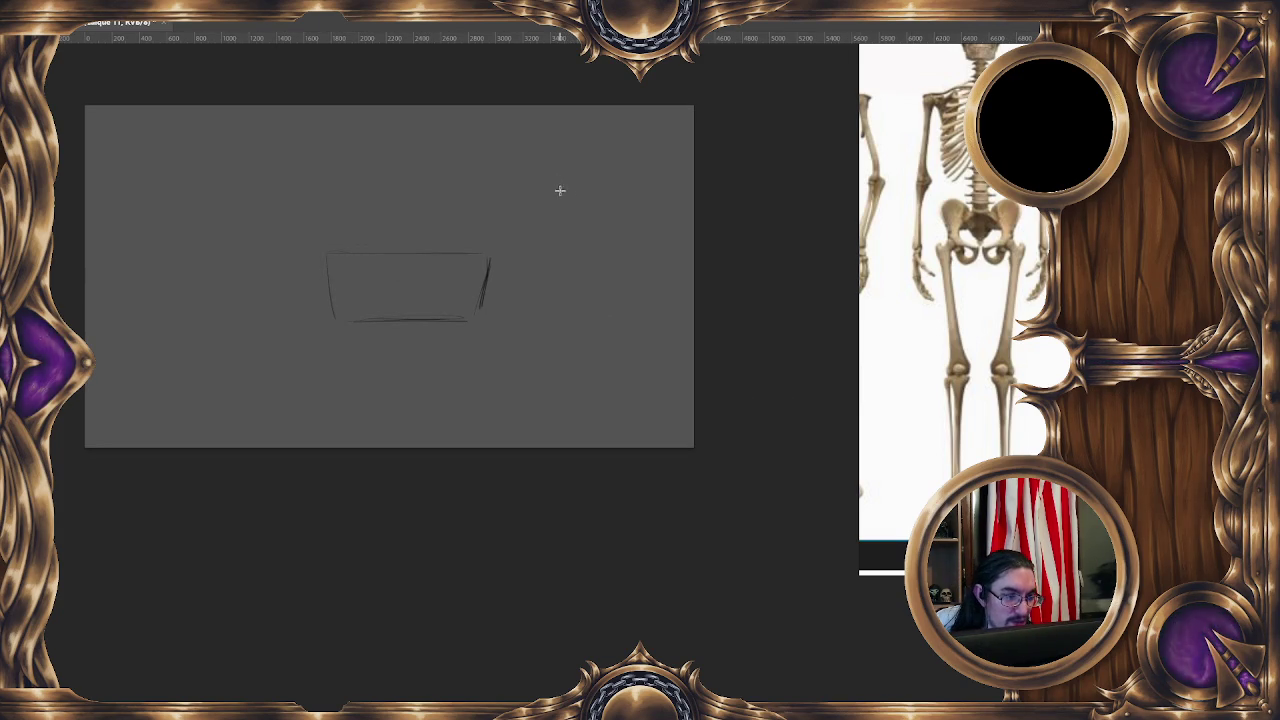
key("c")
key("Escape")
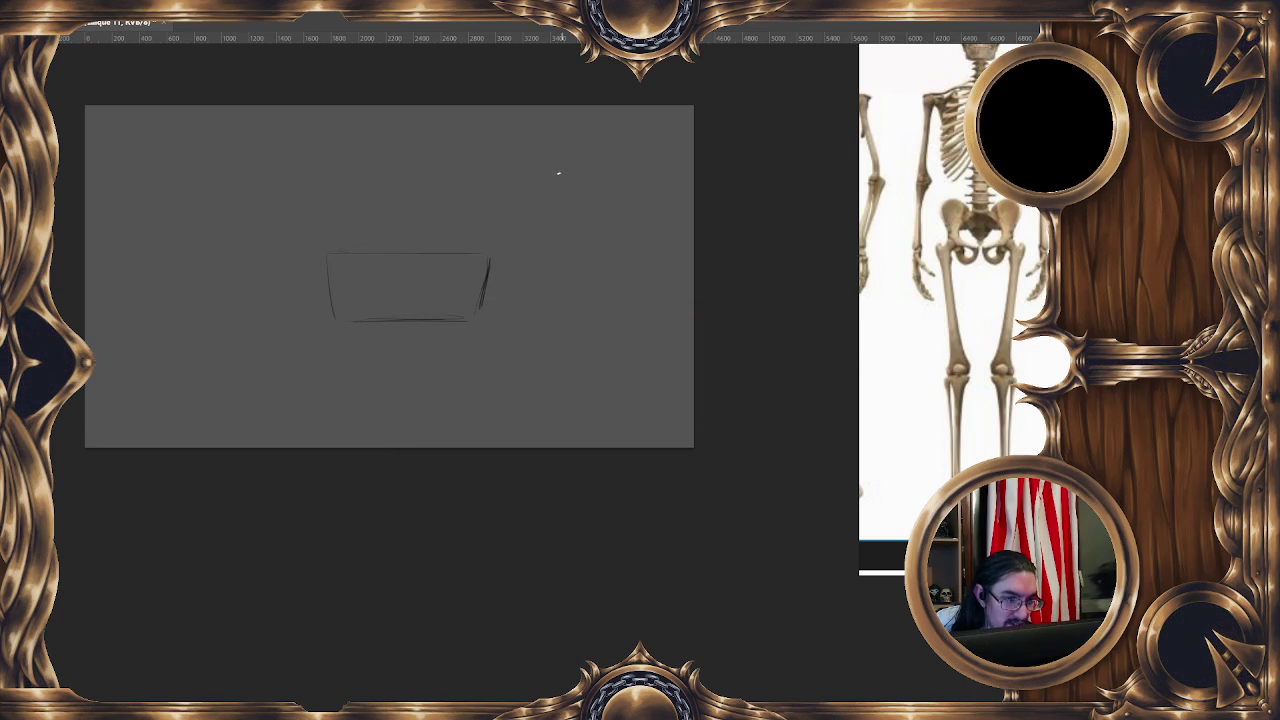
mouse_move(556, 166)
left_mouse_down()
mouse_move(549, 228)
mouse_move(577, 222)
left_mouse_up()
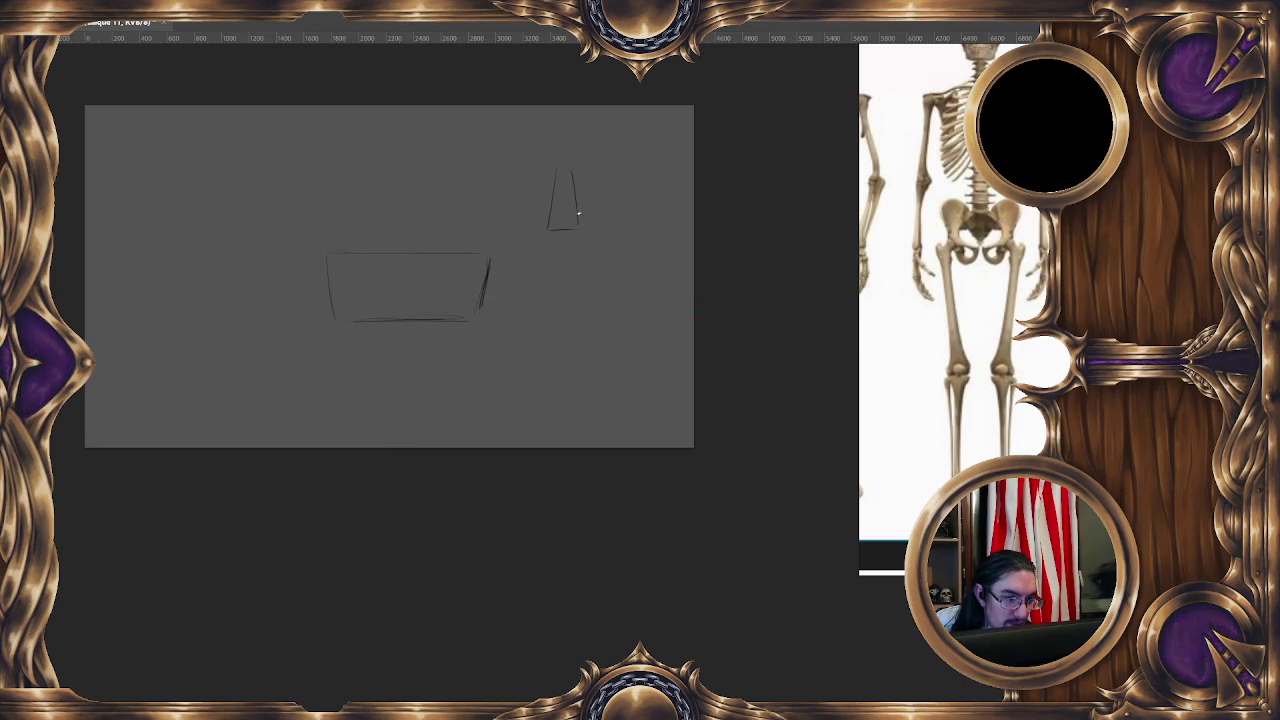
Add outer side lines, a lower-left corner stroke and a closing top edge to the torso box.
left_click_drag(544, 174, 547, 226)
left_click_drag(584, 178, 581, 214)
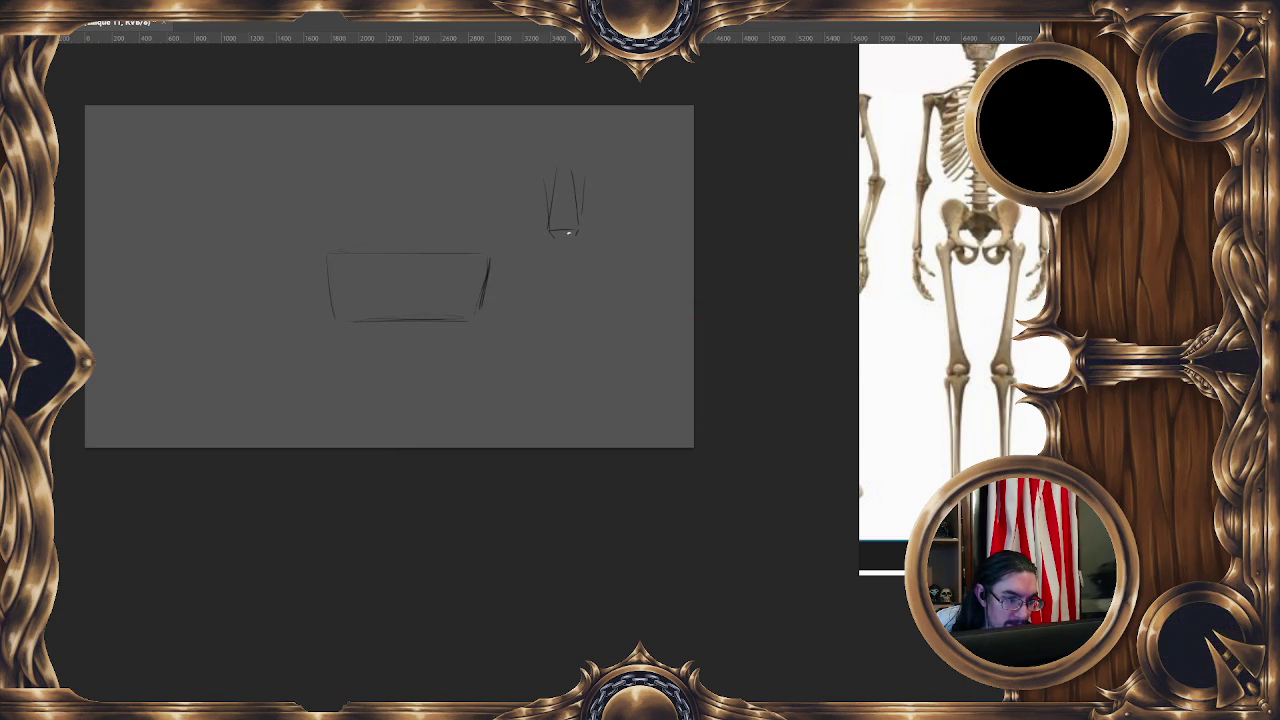
mouse_move(545, 215)
left_mouse_down()
mouse_move(552, 231)
mouse_move(589, 228)
mouse_move(580, 238)
left_mouse_up()
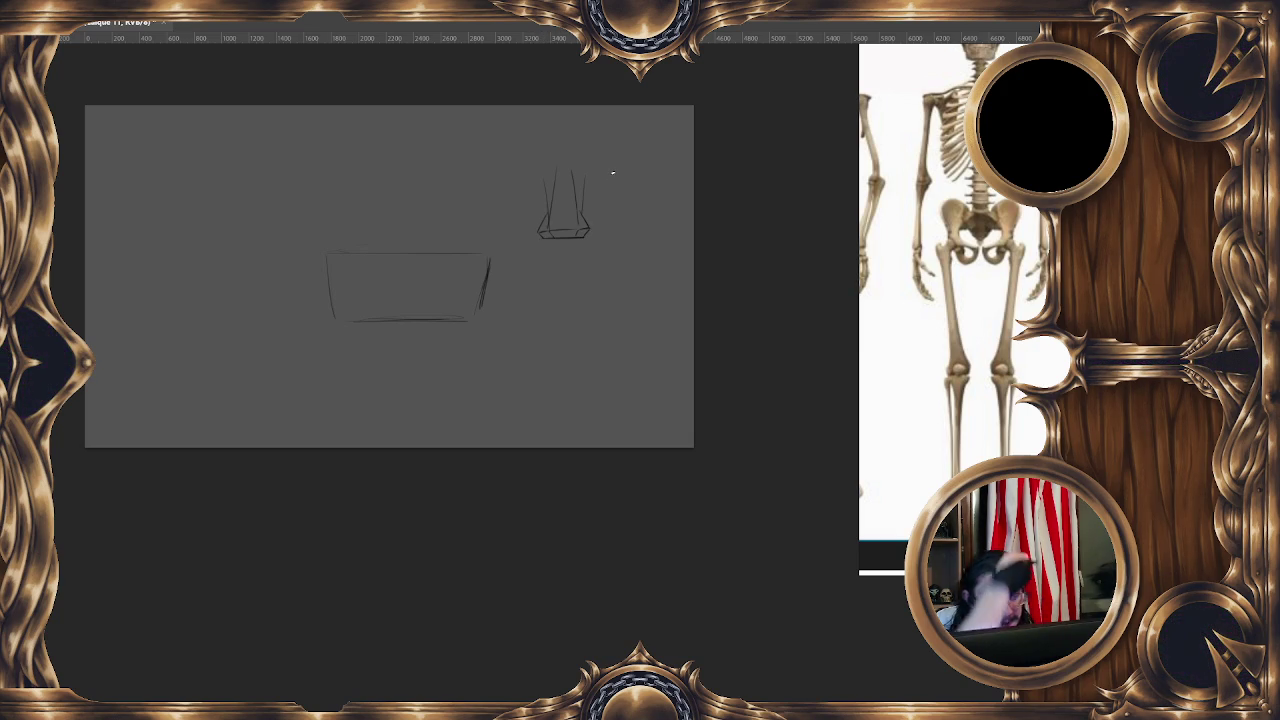
mouse_move(557, 169)
left_mouse_down()
mouse_move(579, 153)
mouse_move(526, 149)
mouse_move(631, 149)
left_mouse_up()
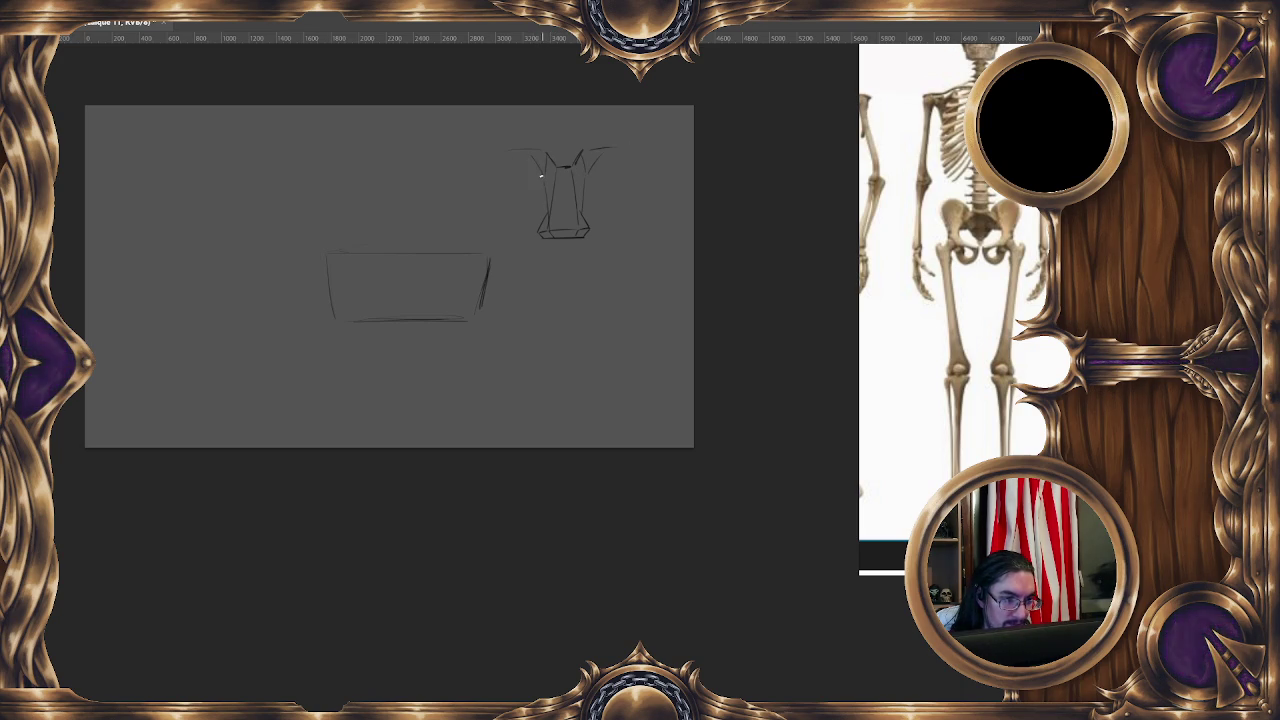
Sketch shoulder lines flaring out from the torso box top and enlarge the brush.
left_click_drag(522, 156, 493, 160)
left_click_drag(594, 177, 620, 174)
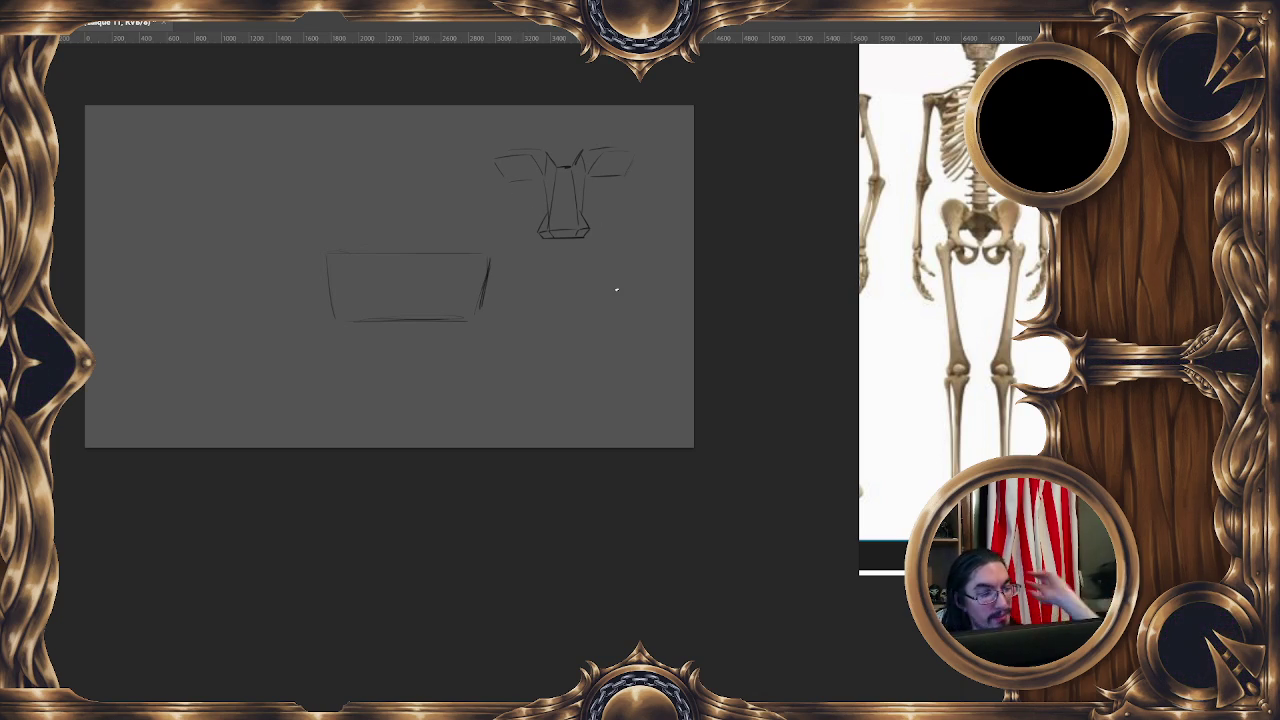
left_click_drag(629, 191, 575, 168)
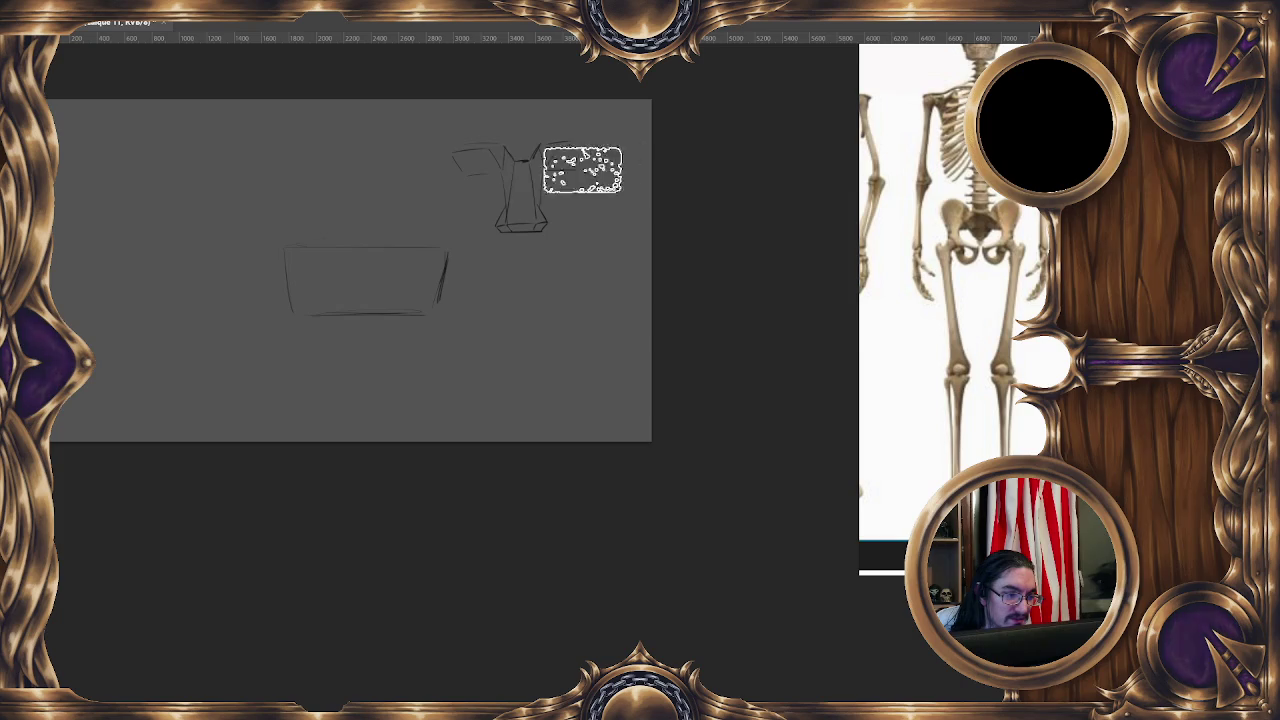
Erase the torso sketch at upper right and recentre the canvas in view.
left_click_drag(449, 166, 589, 160)
left_click_drag(594, 376, 635, 427)
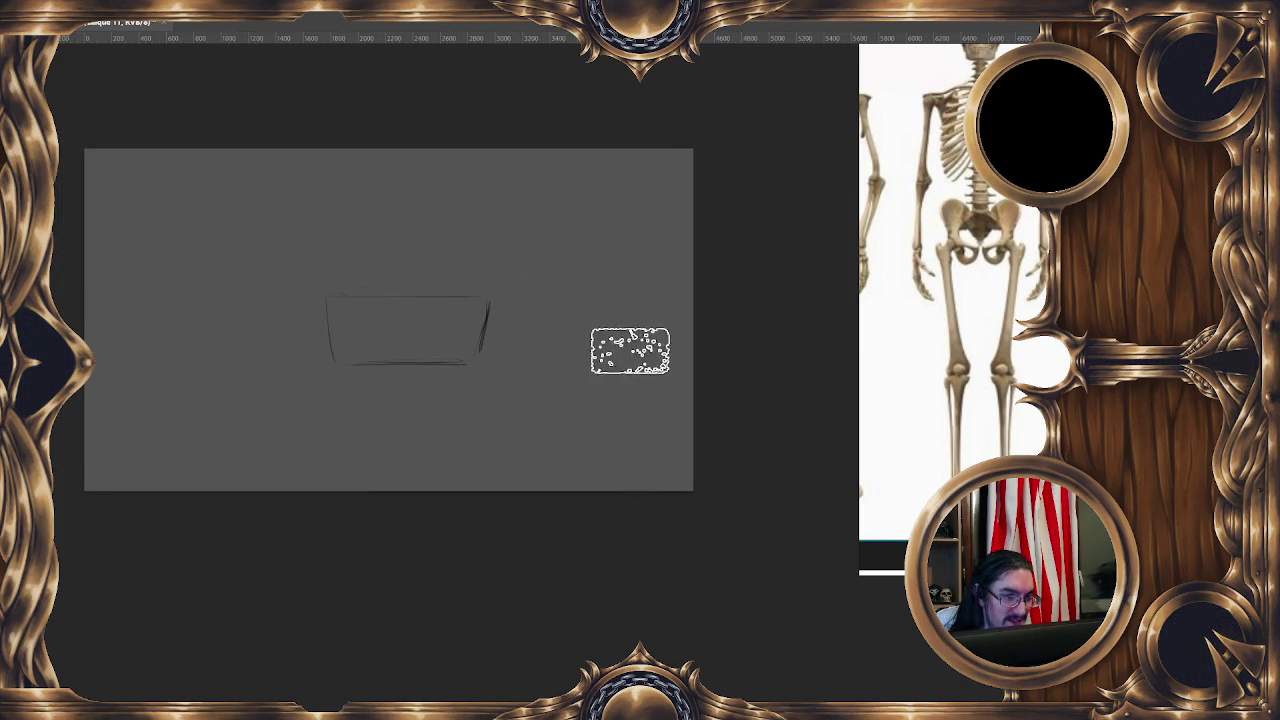
left_click_drag(532, 353, 594, 349)
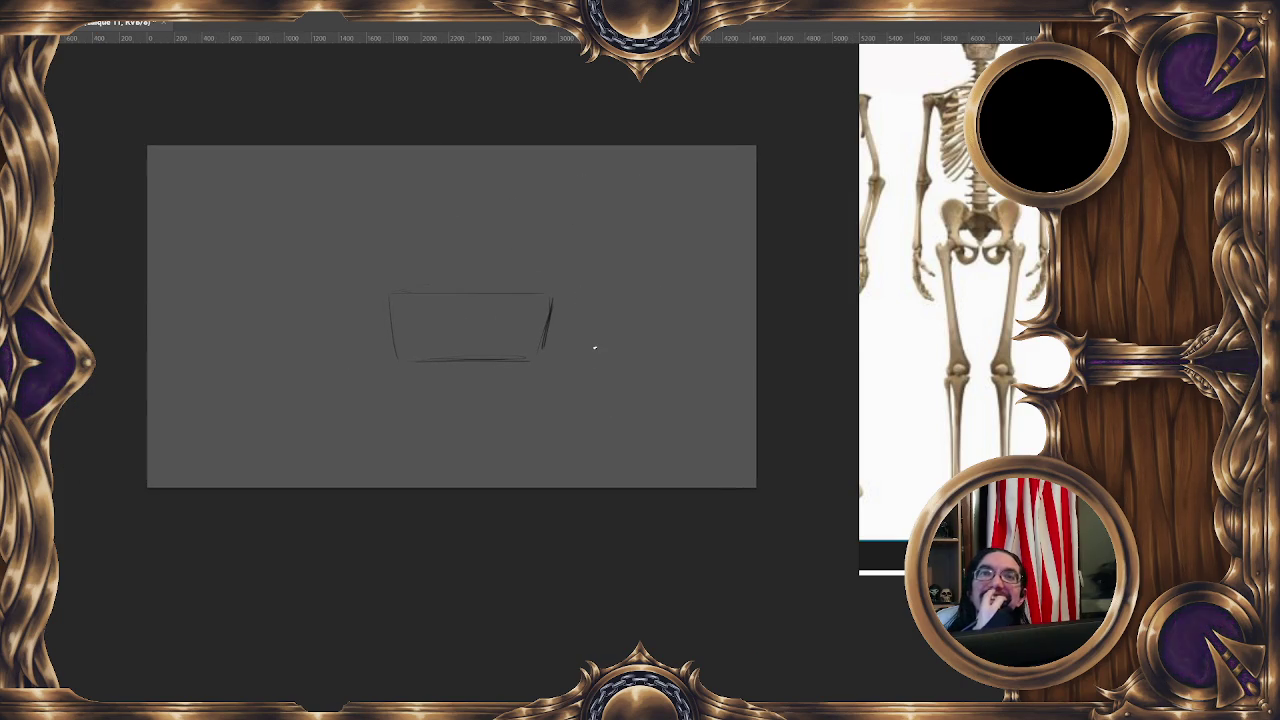
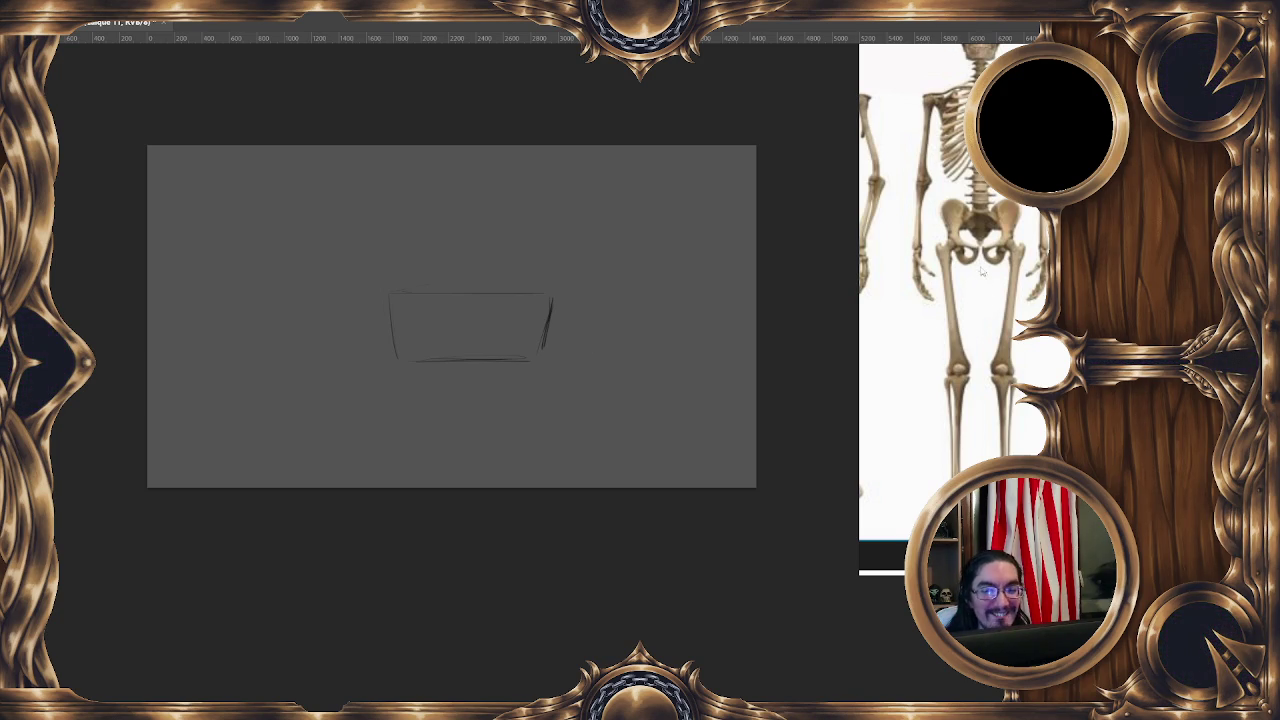
Cycle through the back, front and side skeleton references, ending on the side-view skeleton.
left_click(1040, 306)
left_click(949, 258)
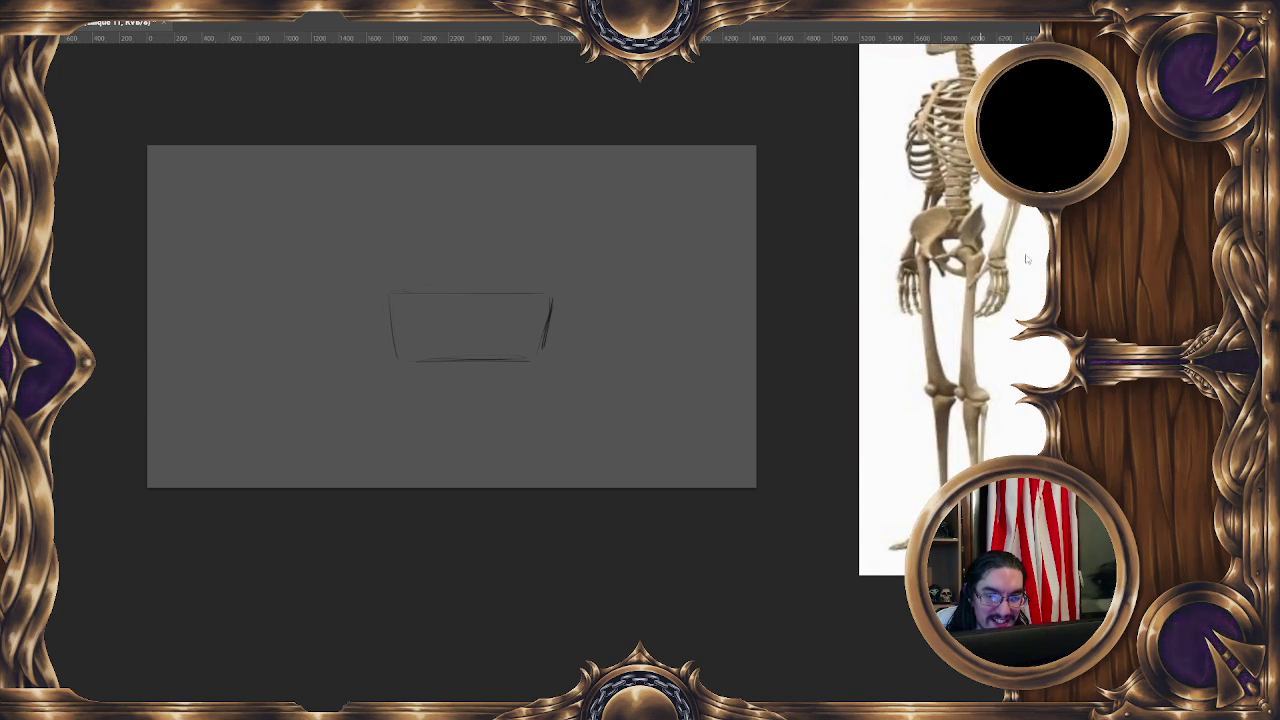
left_click(1028, 260)
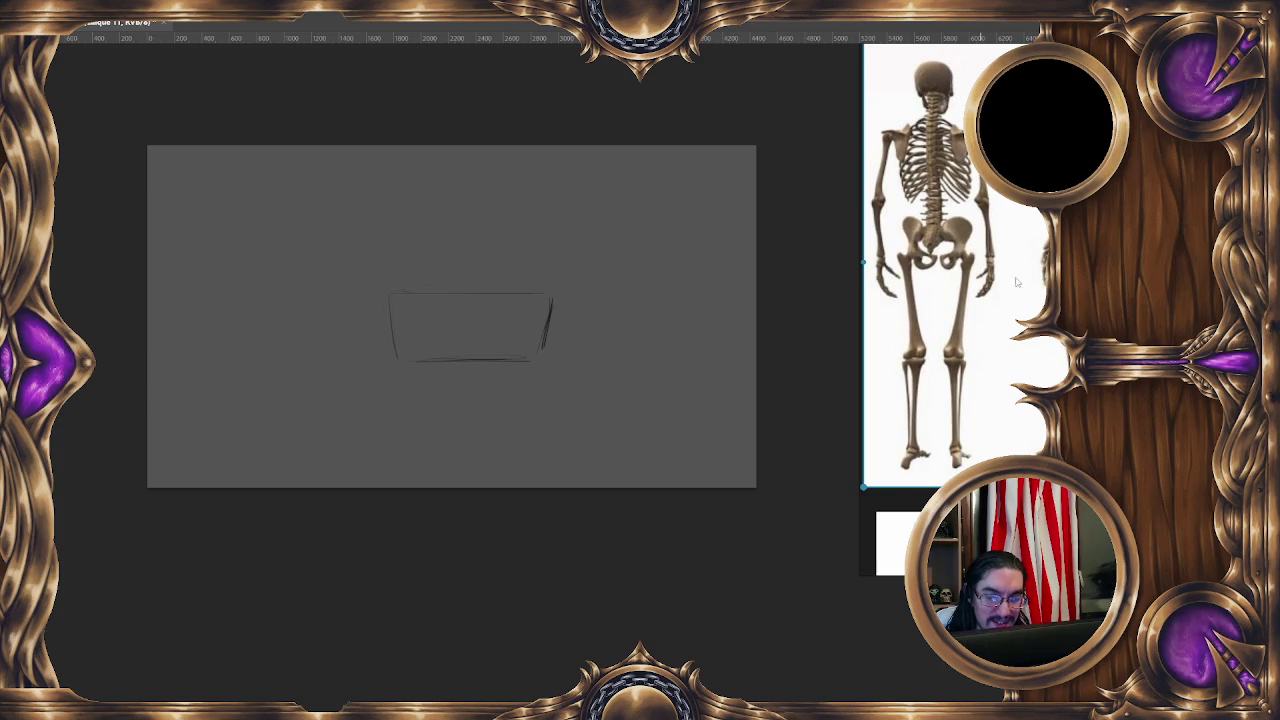
left_click(1000, 295)
scroll(1002, 290, "up", 2)
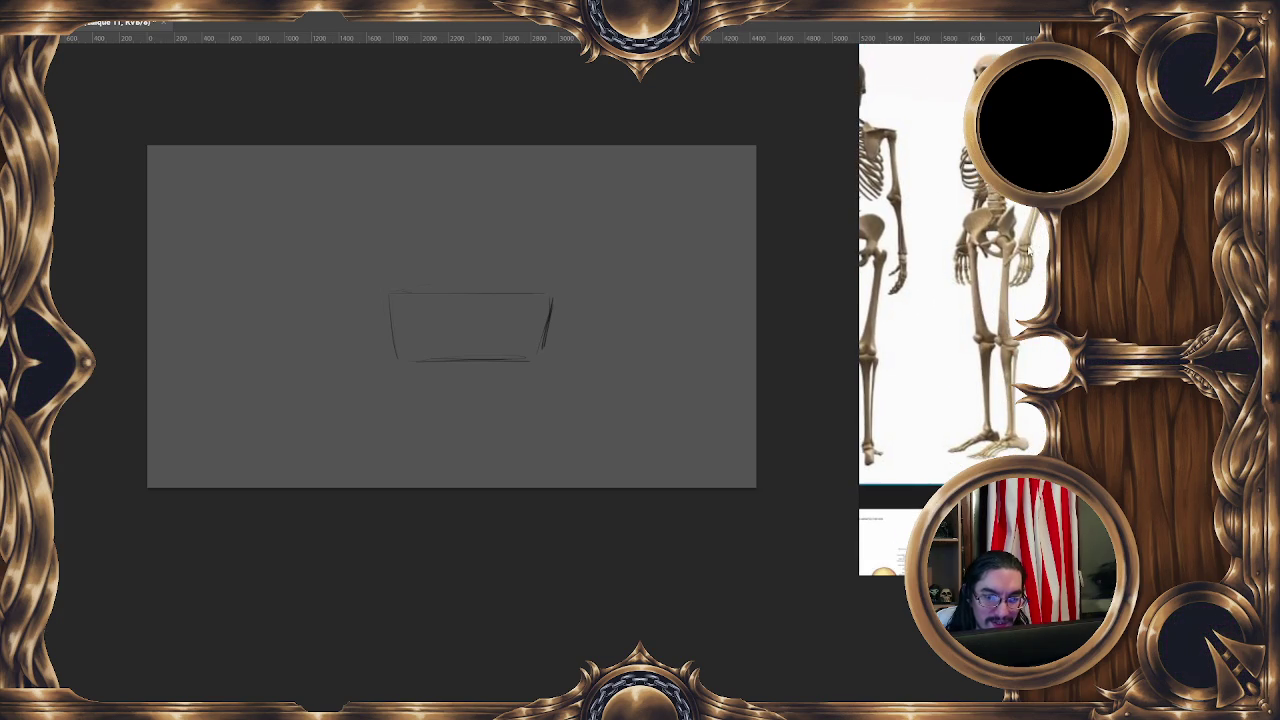
left_click(1029, 251)
left_click(1029, 251)
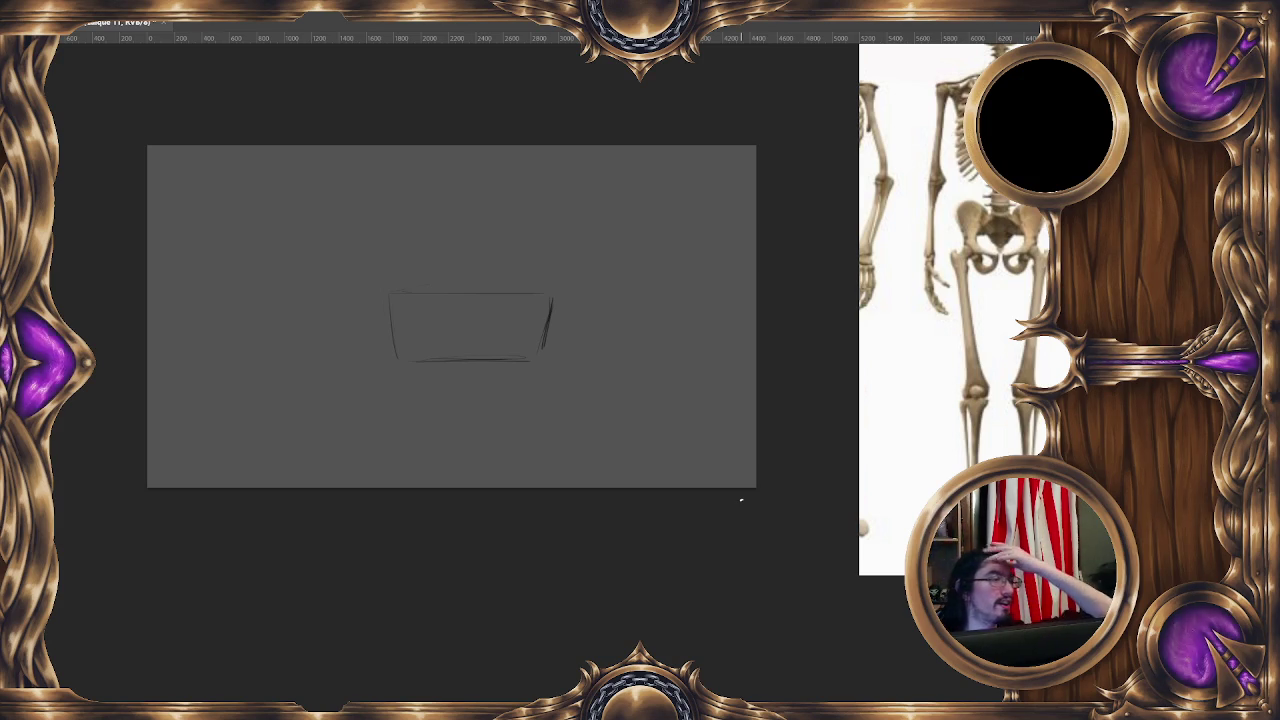
Bring up the Open dialog and go up to the challenge dps folder.
key("alt+f")
key("o")
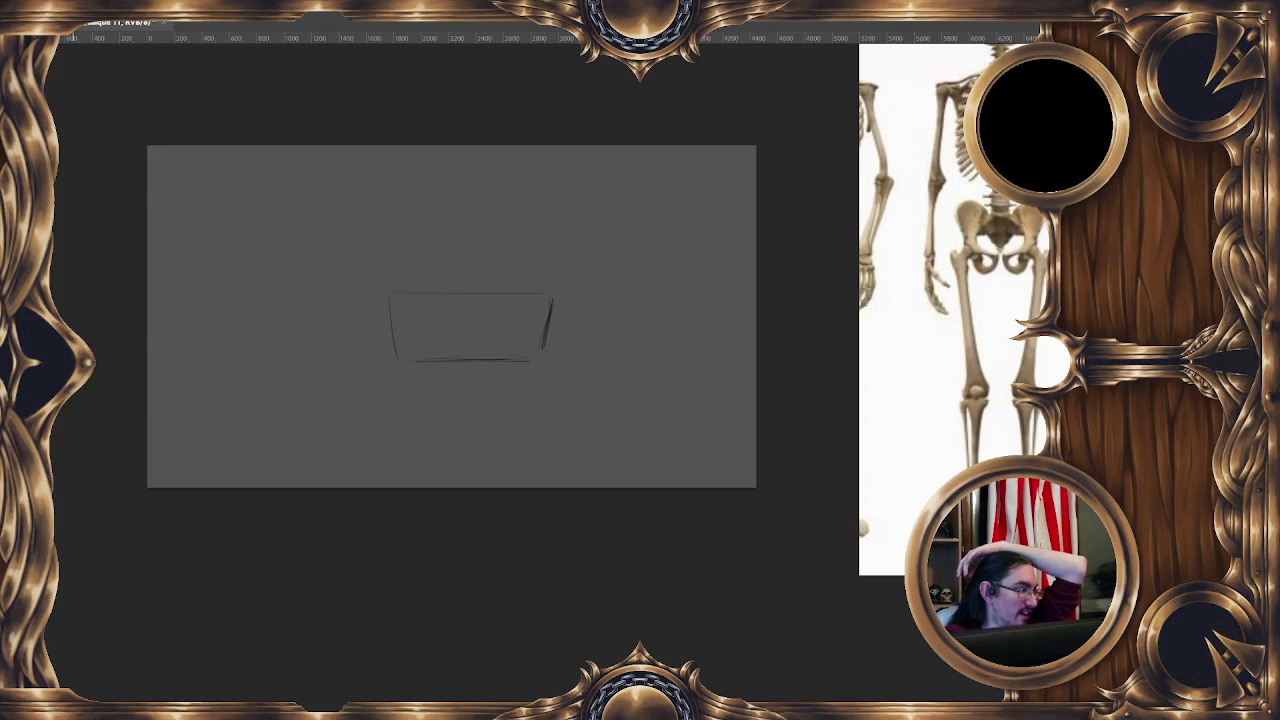
left_click(63, 42)
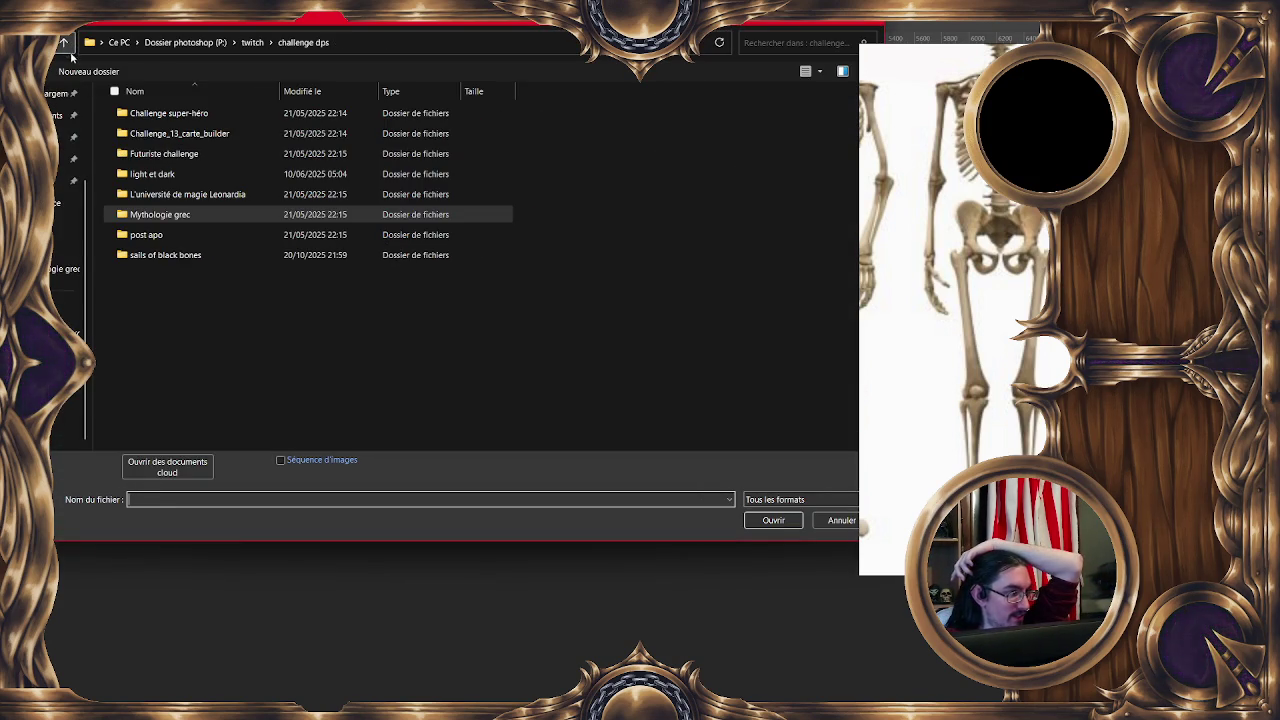
Go up to twitch and open test 11 from the Expérience folder.
left_click(63, 42)
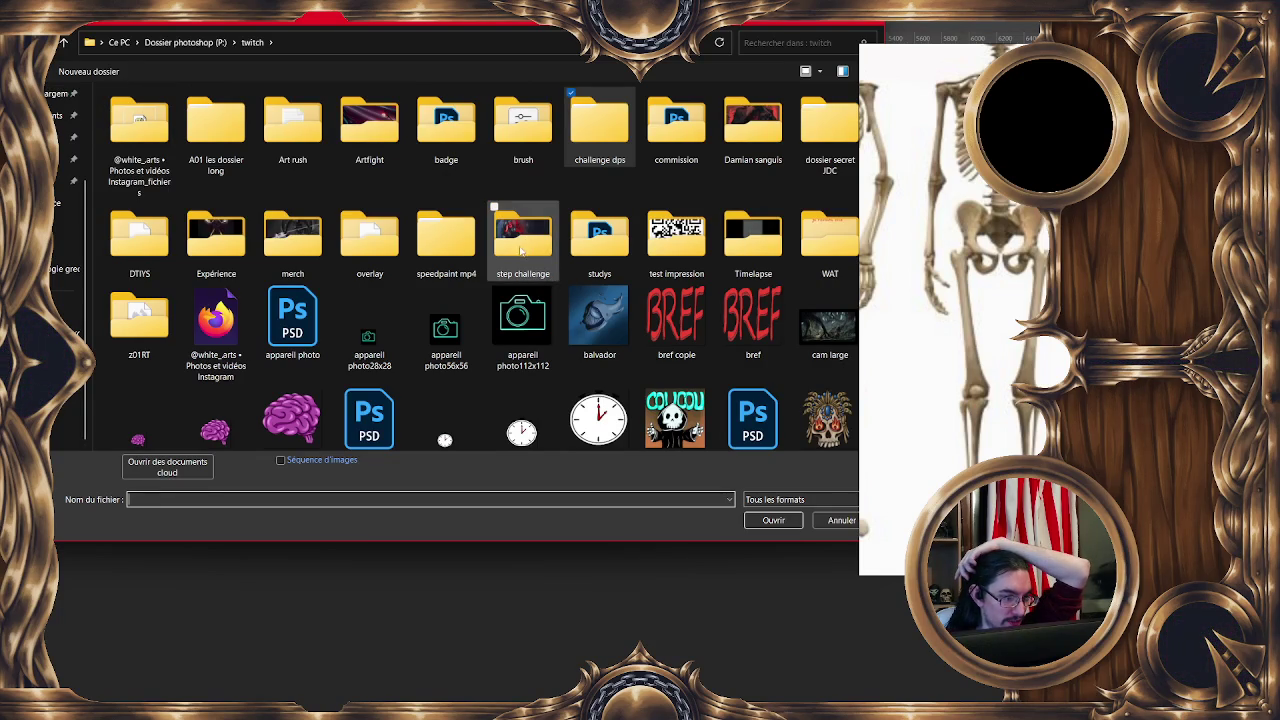
double_click(225, 253)
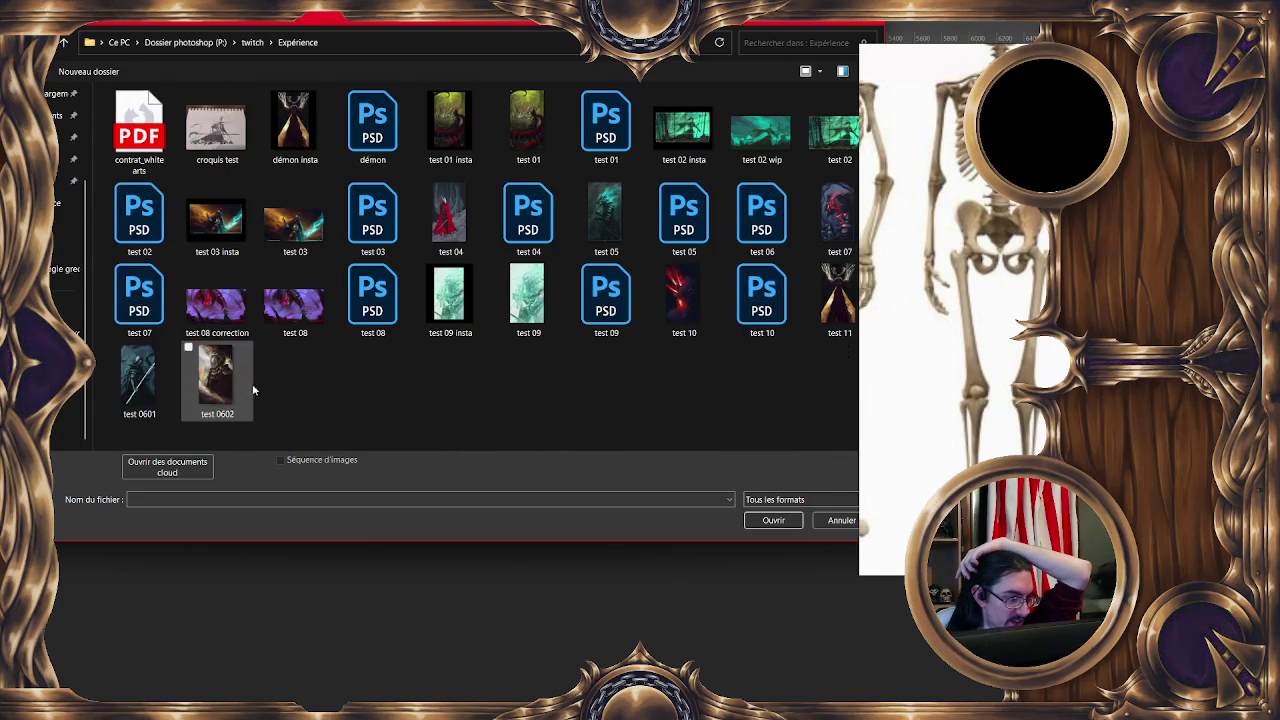
double_click(830, 295)
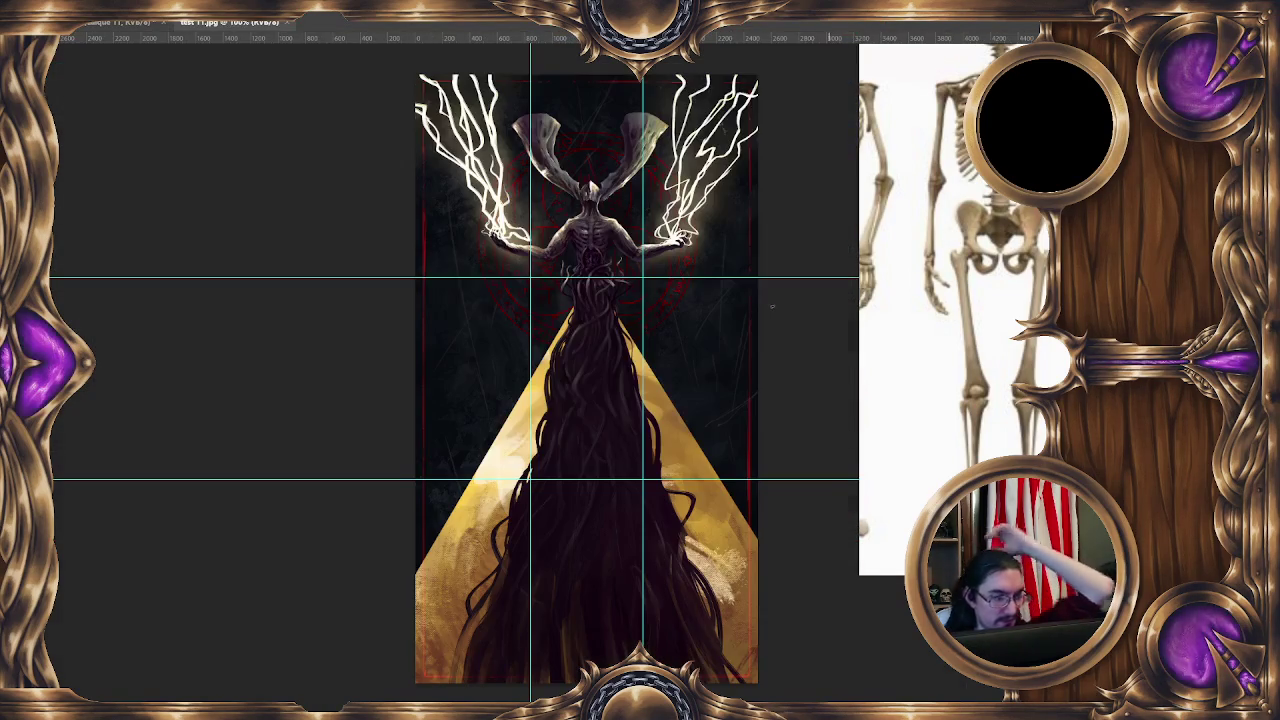
Hide the guides on test 11.jpg and scroll across the artwork.
key("ctrl+semicolon")
scroll(574, 473, "down", 1)
scroll(574, 473, "up", 1)
scroll(574, 473, "up", 5)
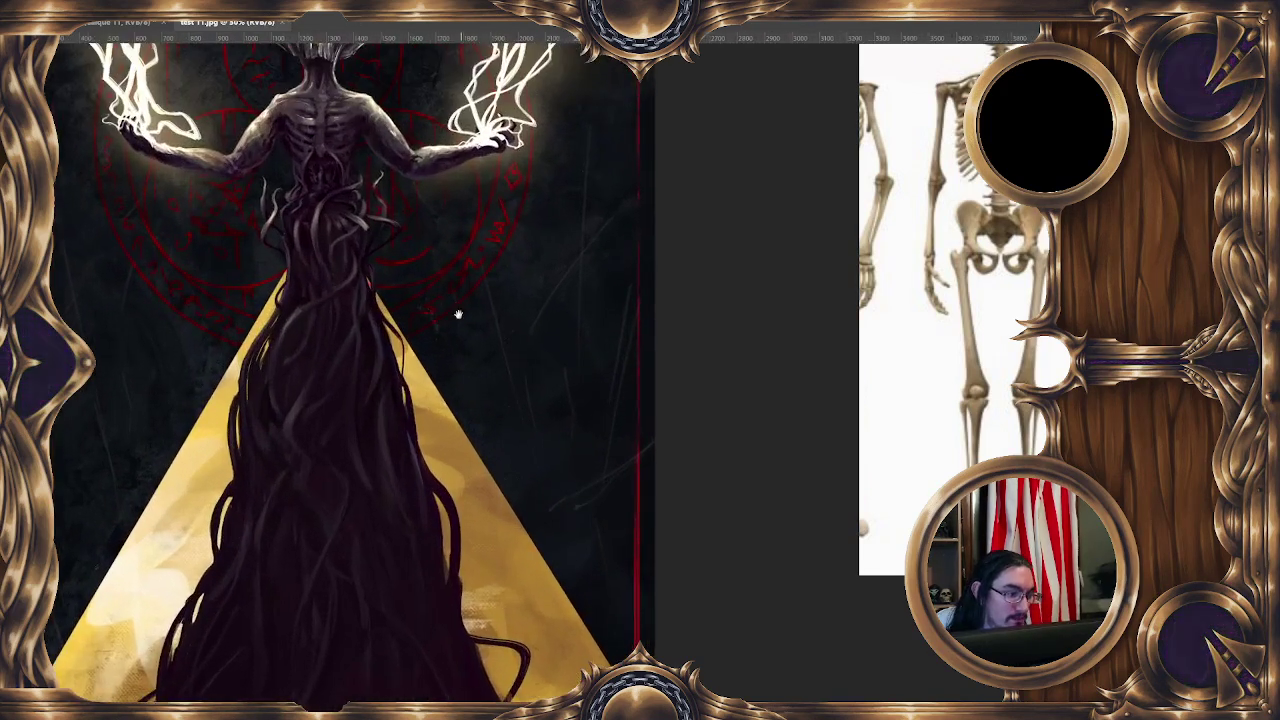
scroll(498, 269, "up", 2)
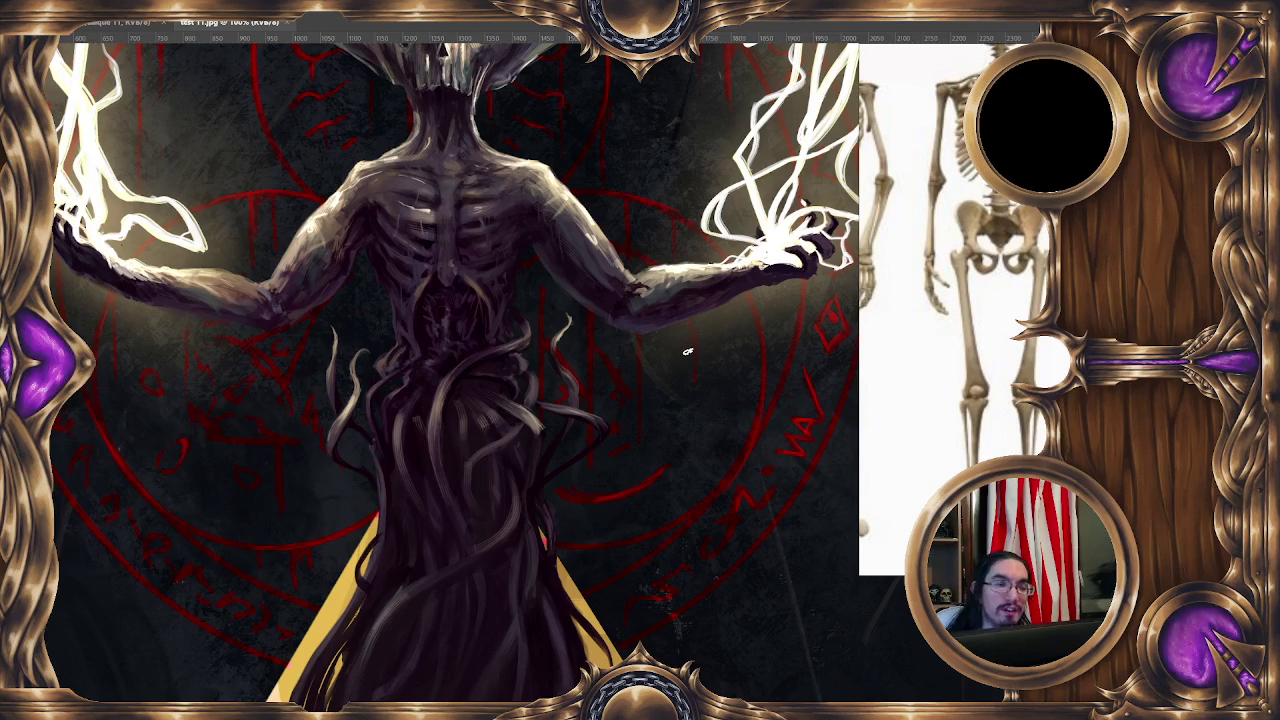
scroll(338, 272, "up", 1)
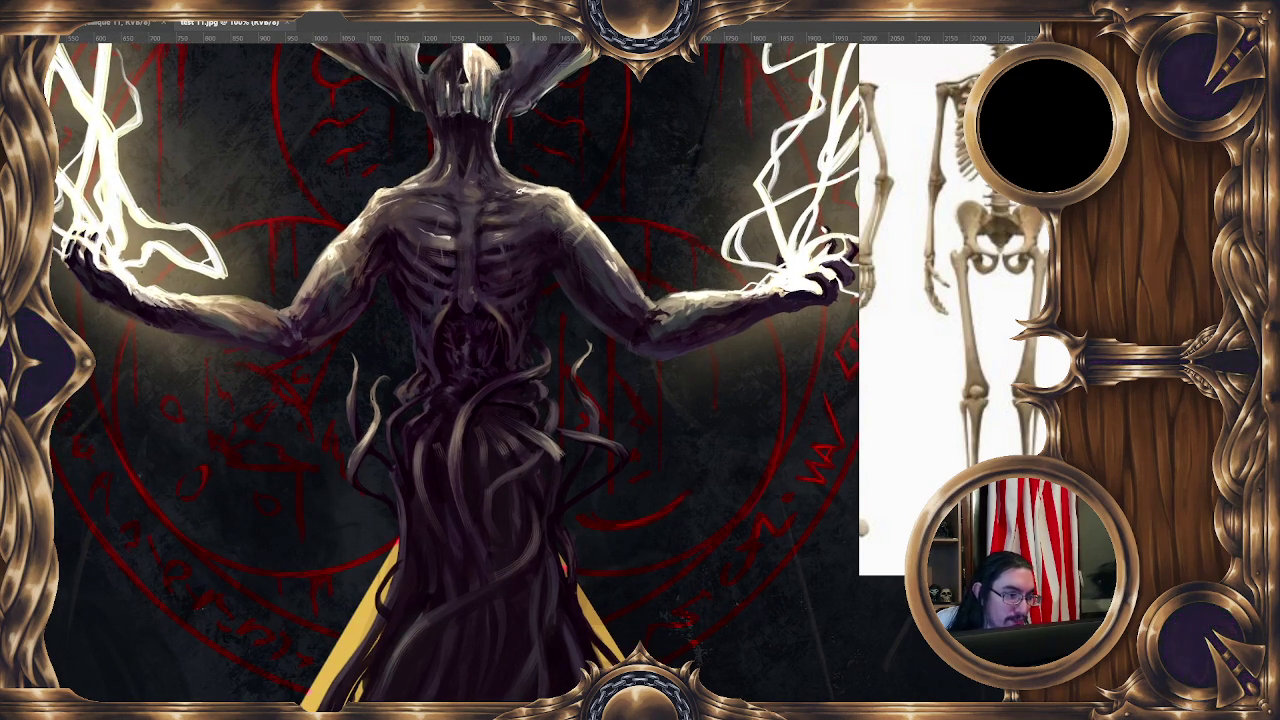
right_click(463, 201)
key("Escape")
scroll(463, 205, "down", 2)
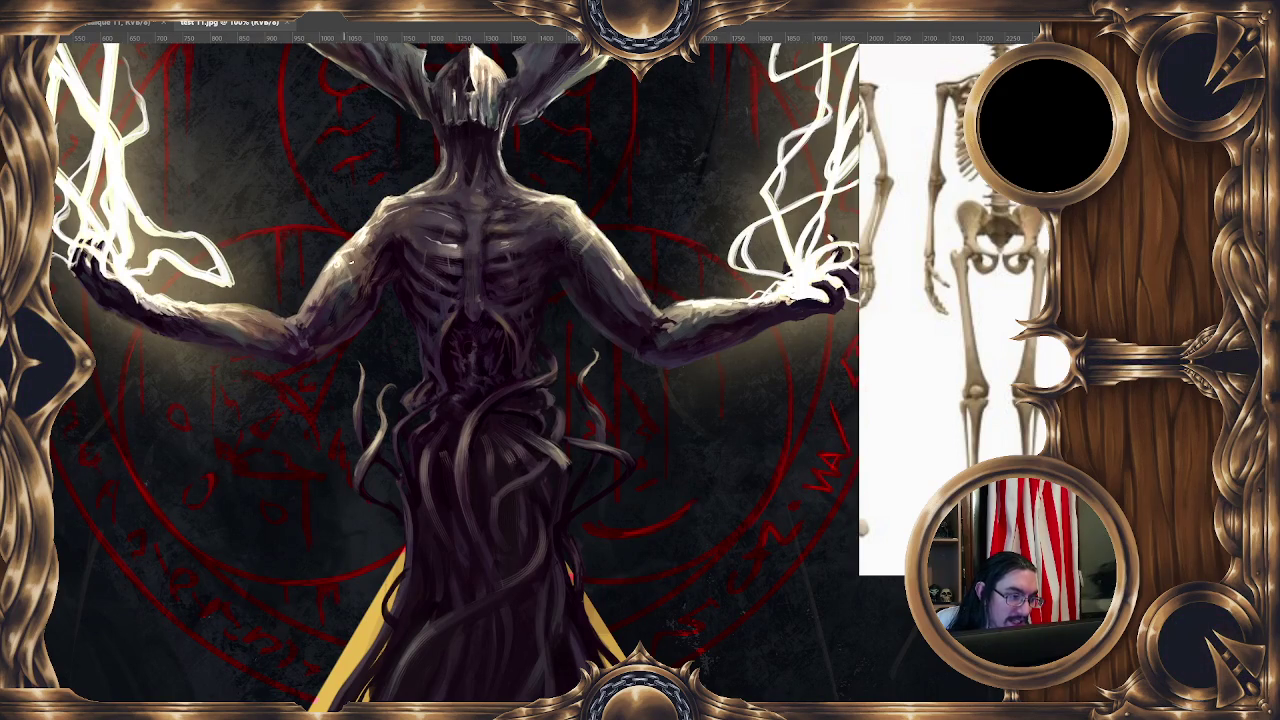
Pan around the horned figure, zoom out to see it whole, and close test 11.jpg.
left_click_drag(463, 205, 447, 193)
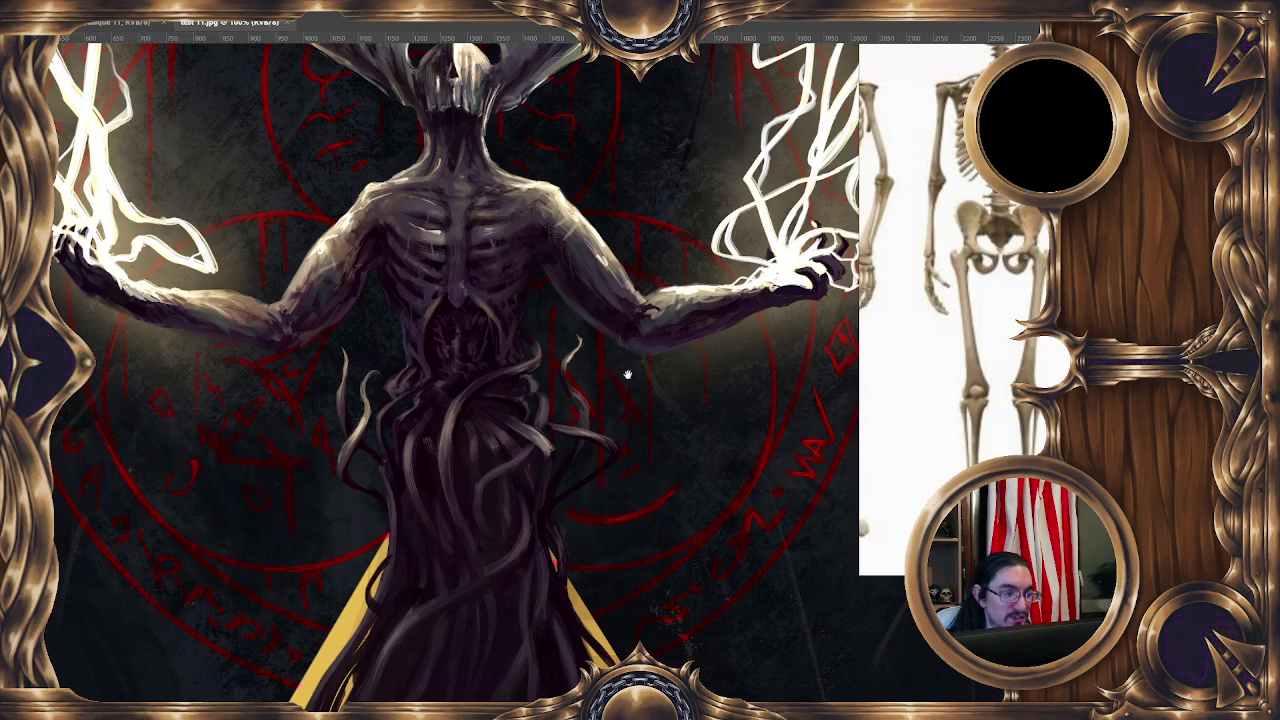
left_click_drag(623, 372, 560, 360)
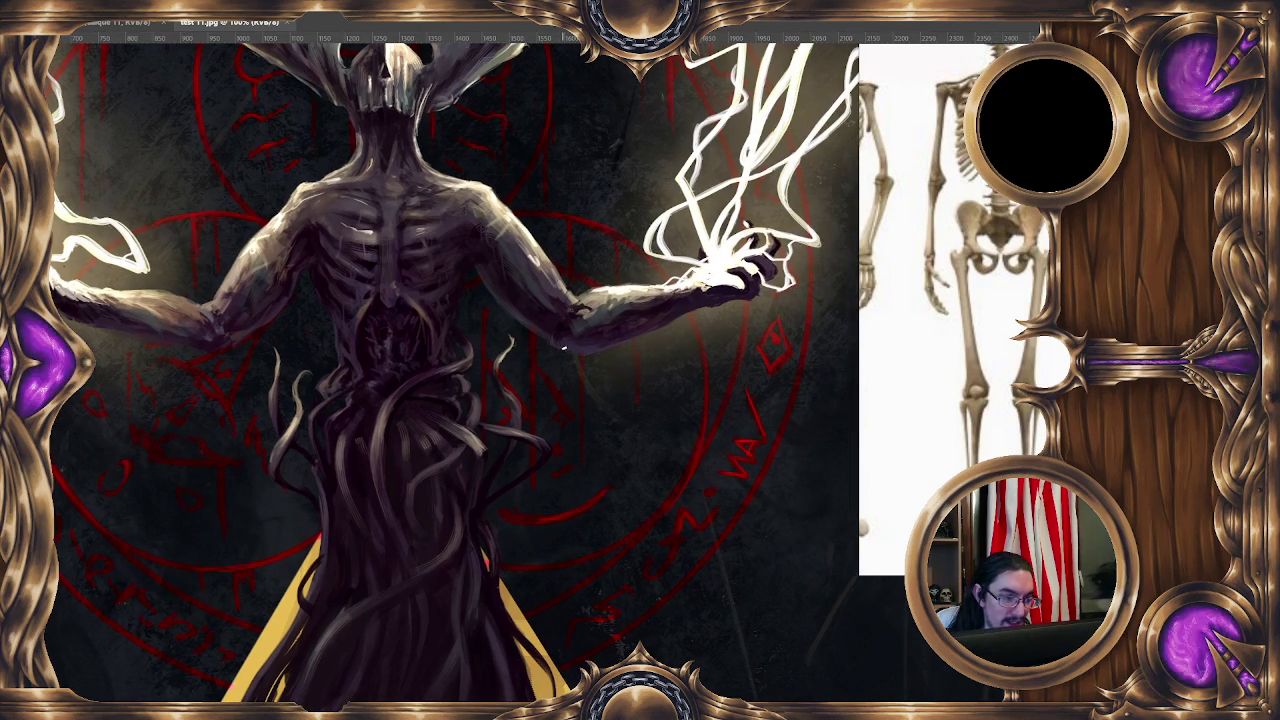
mouse_move(560, 360)
left_mouse_down()
mouse_move(554, 330)
mouse_move(596, 329)
left_mouse_up()
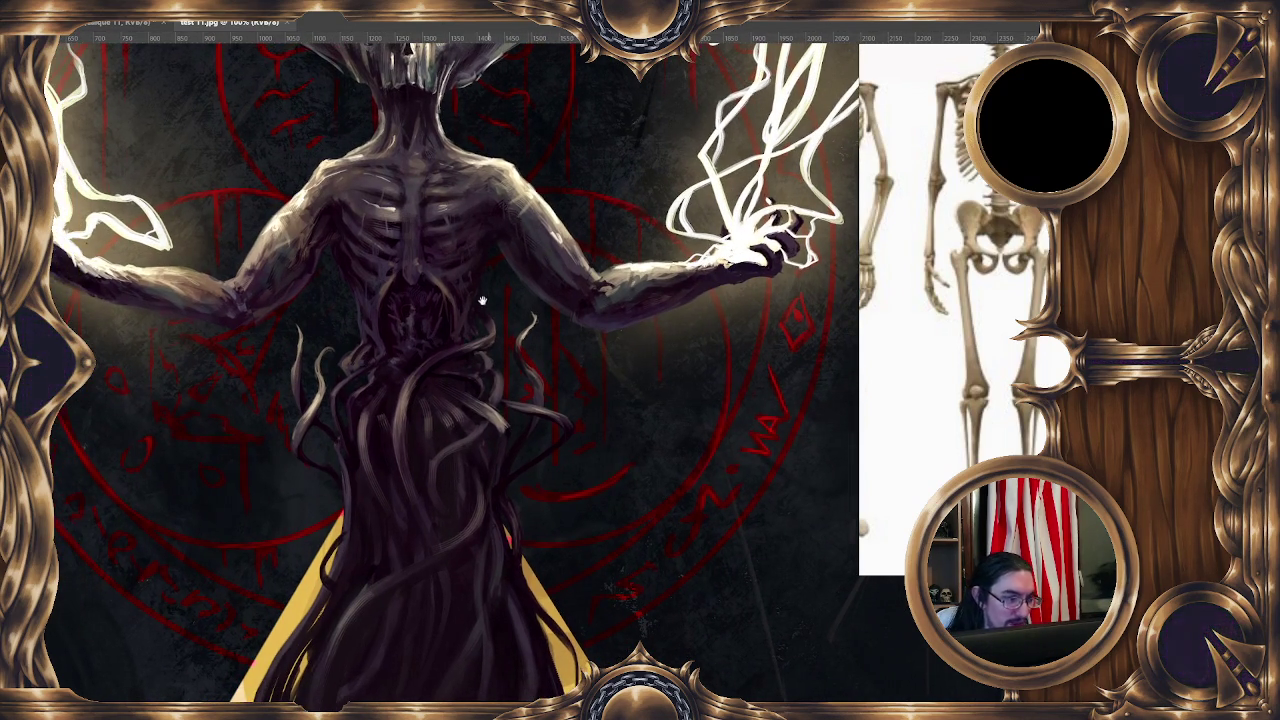
left_click_drag(482, 300, 615, 302)
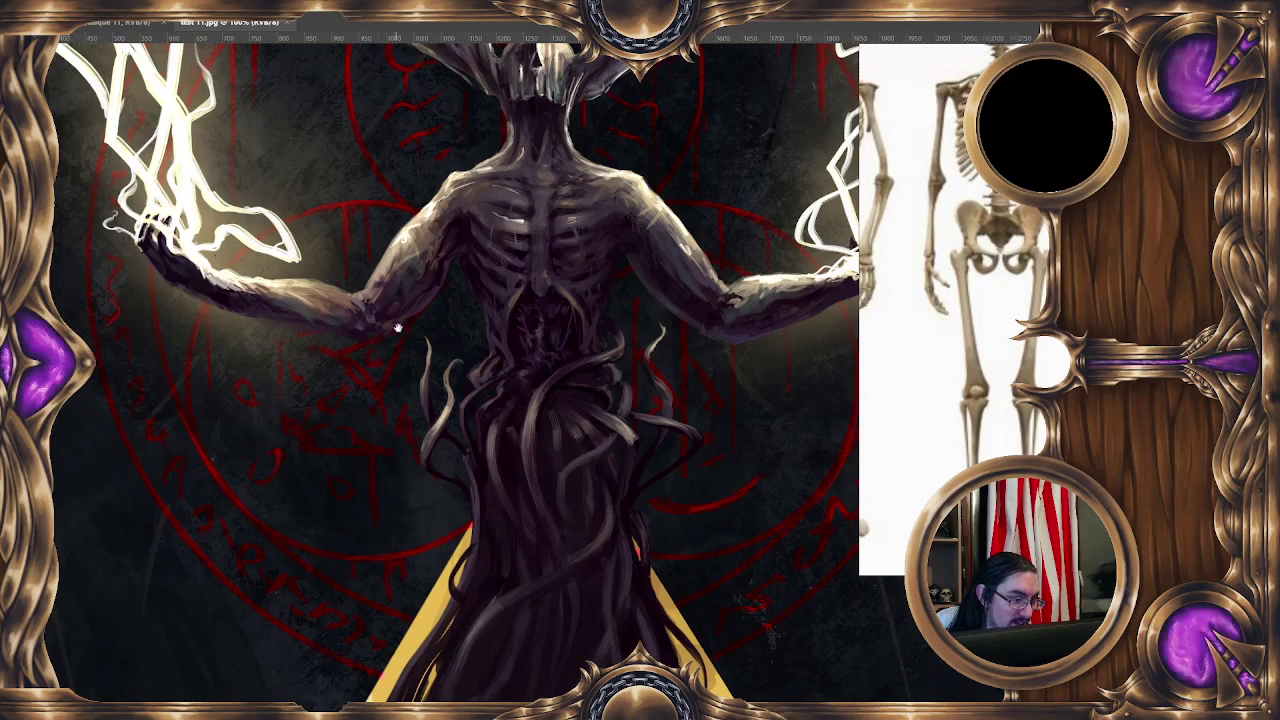
left_click_drag(398, 327, 420, 319)
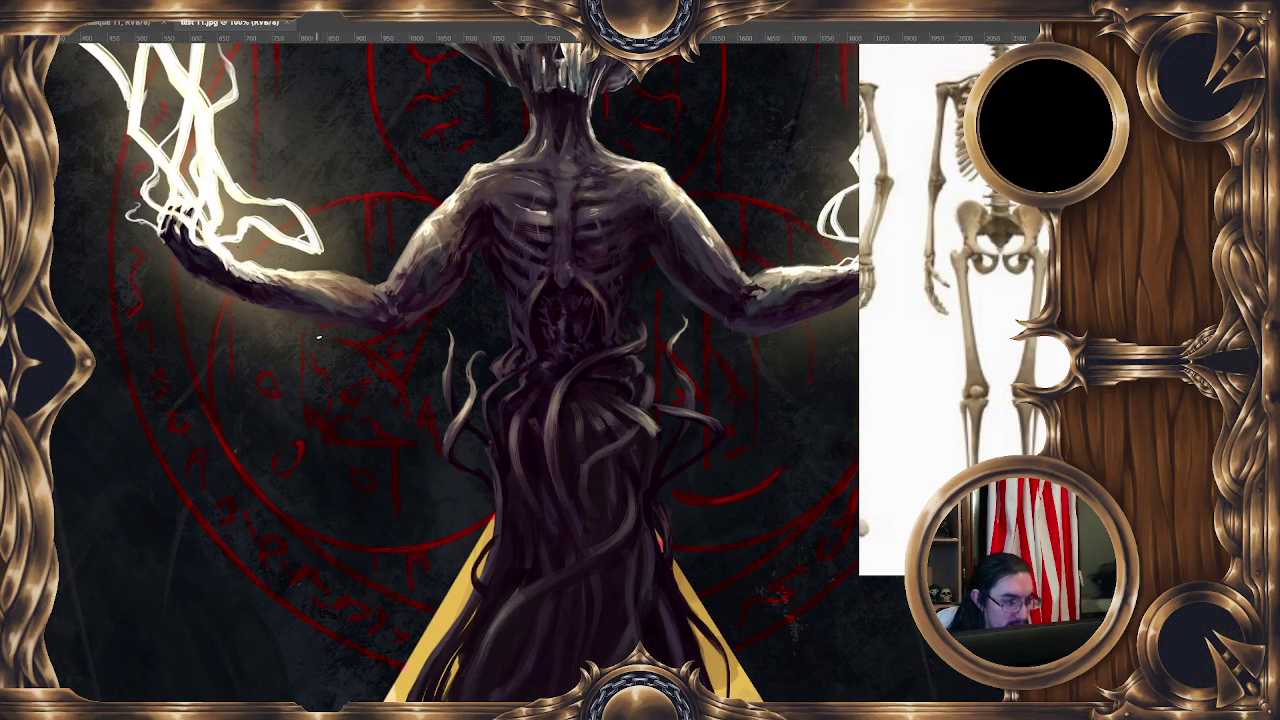
key("ctrl+minus")
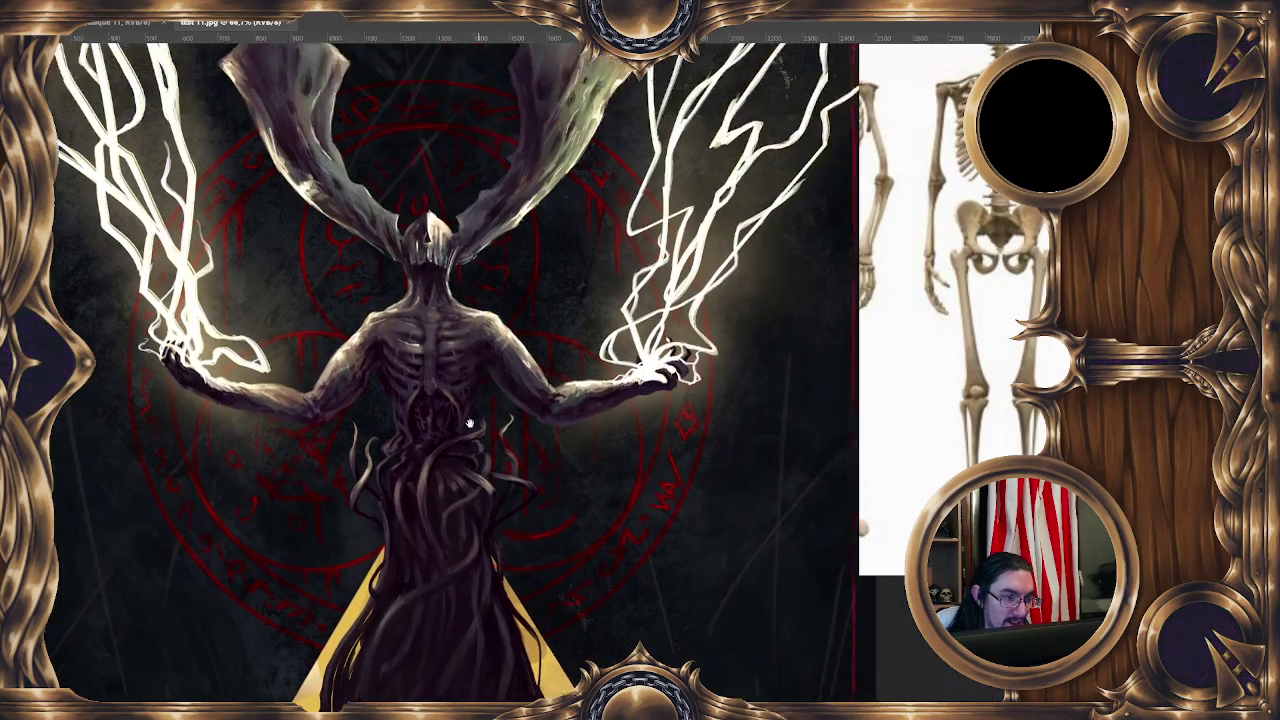
key("ctrl+minus")
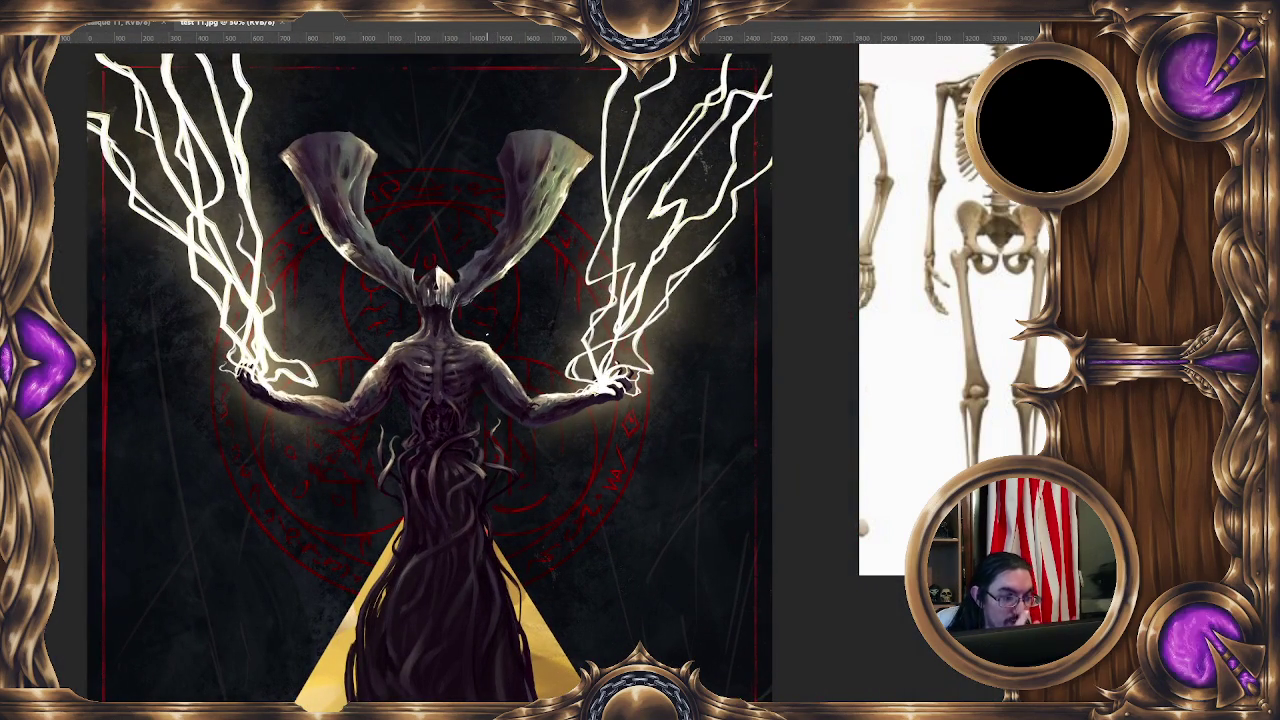
left_click(284, 22)
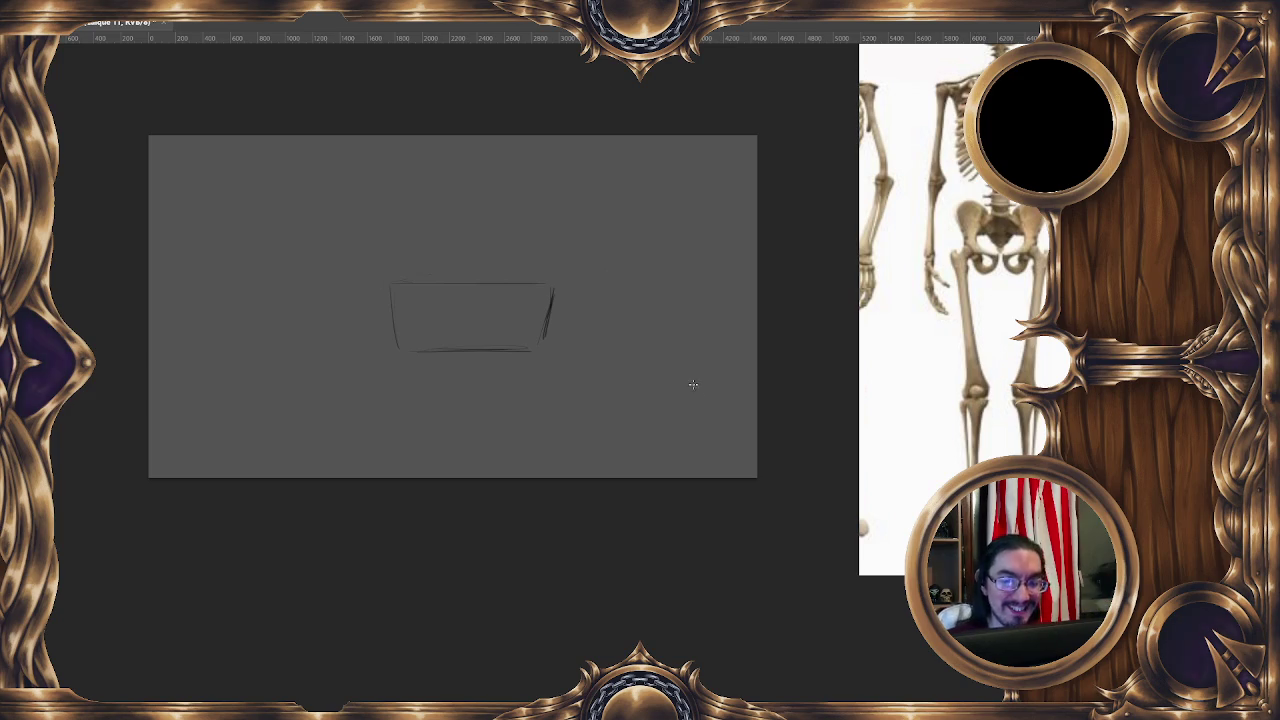
With a smaller brush, draw a vertical divider and left-half arc, and darken the left and bottom edges.
left_click_drag(608, 480, 614, 408)
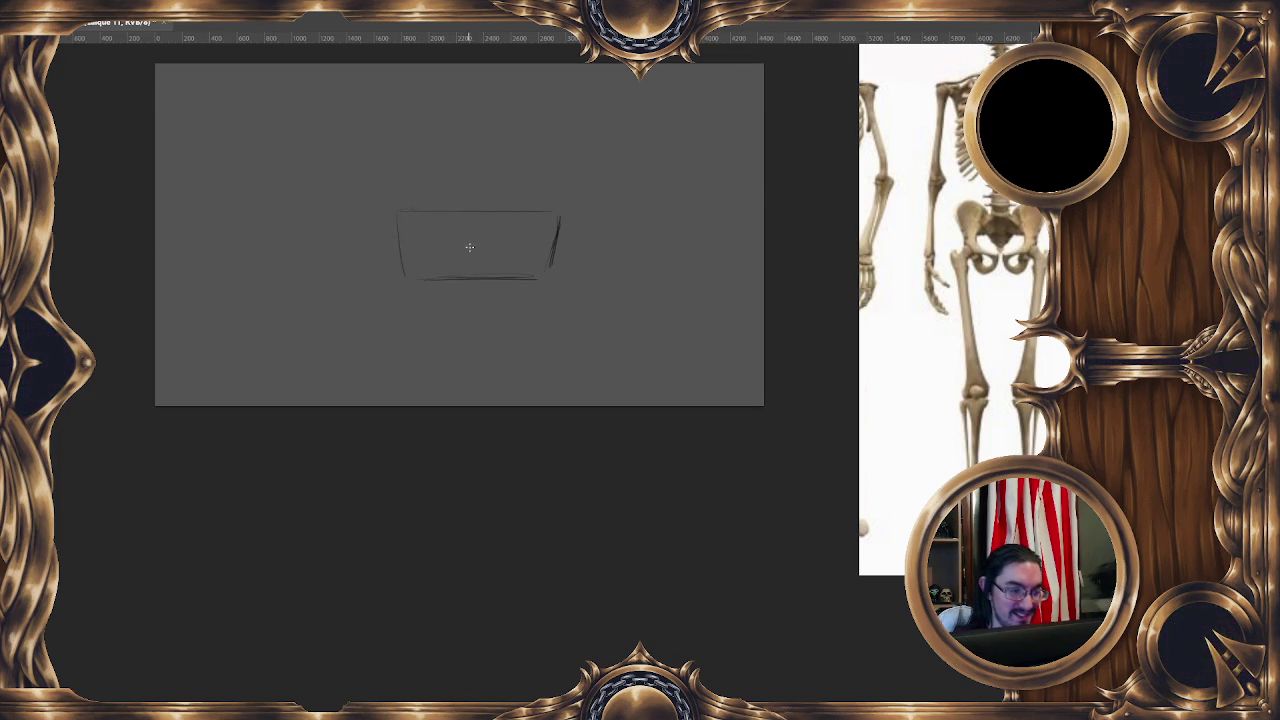
left_click_drag(480, 212, 480, 228)
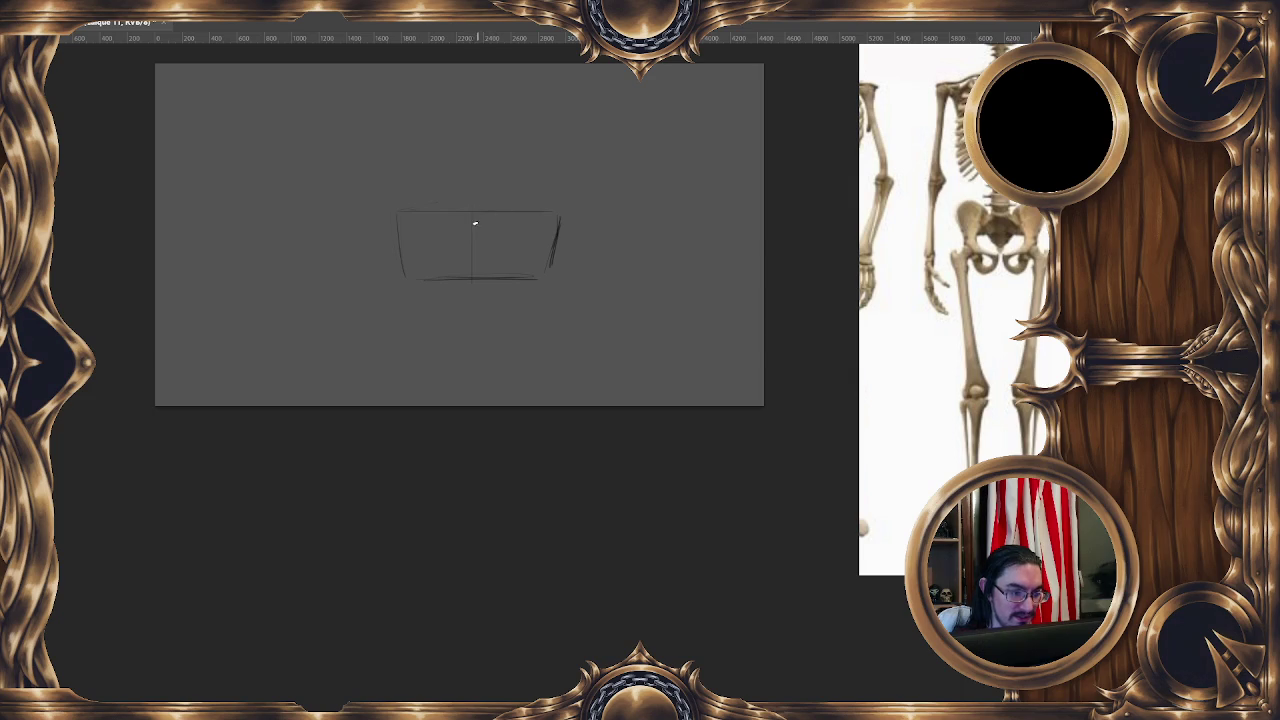
left_click_drag(476, 214, 477, 256)
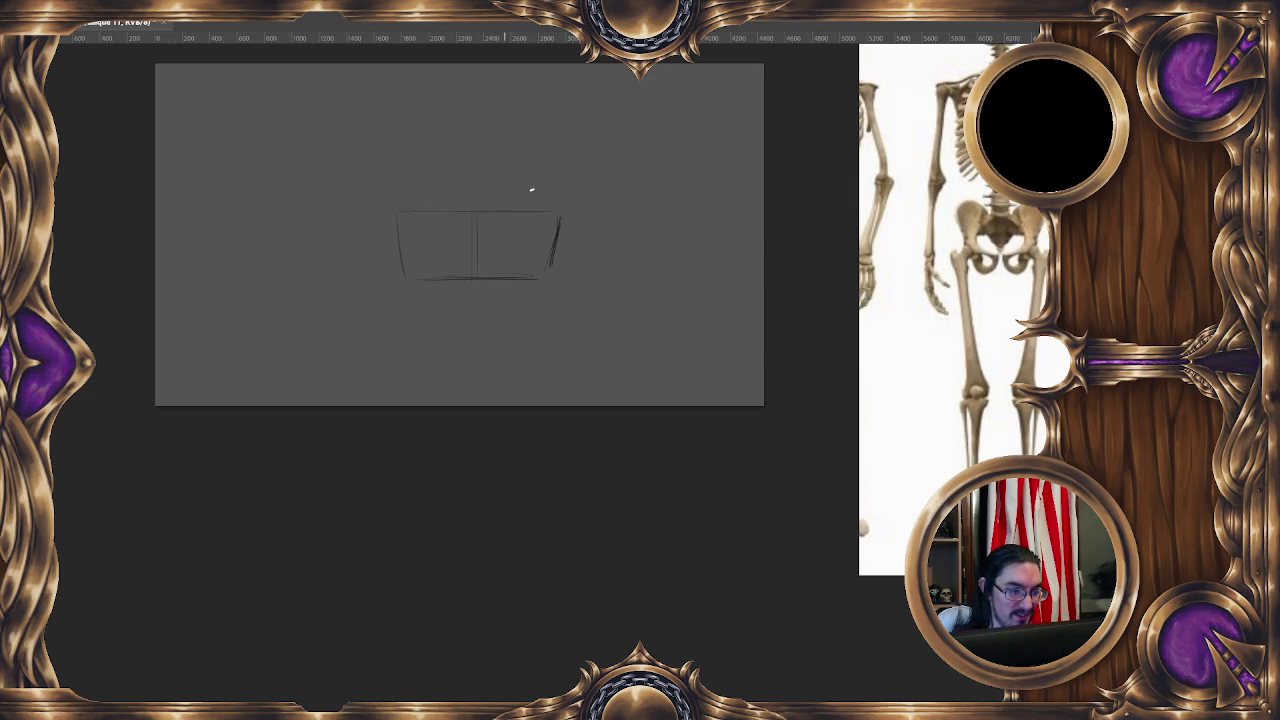
mouse_move(399, 213)
left_mouse_down()
mouse_move(417, 197)
mouse_move(466, 209)
left_mouse_up()
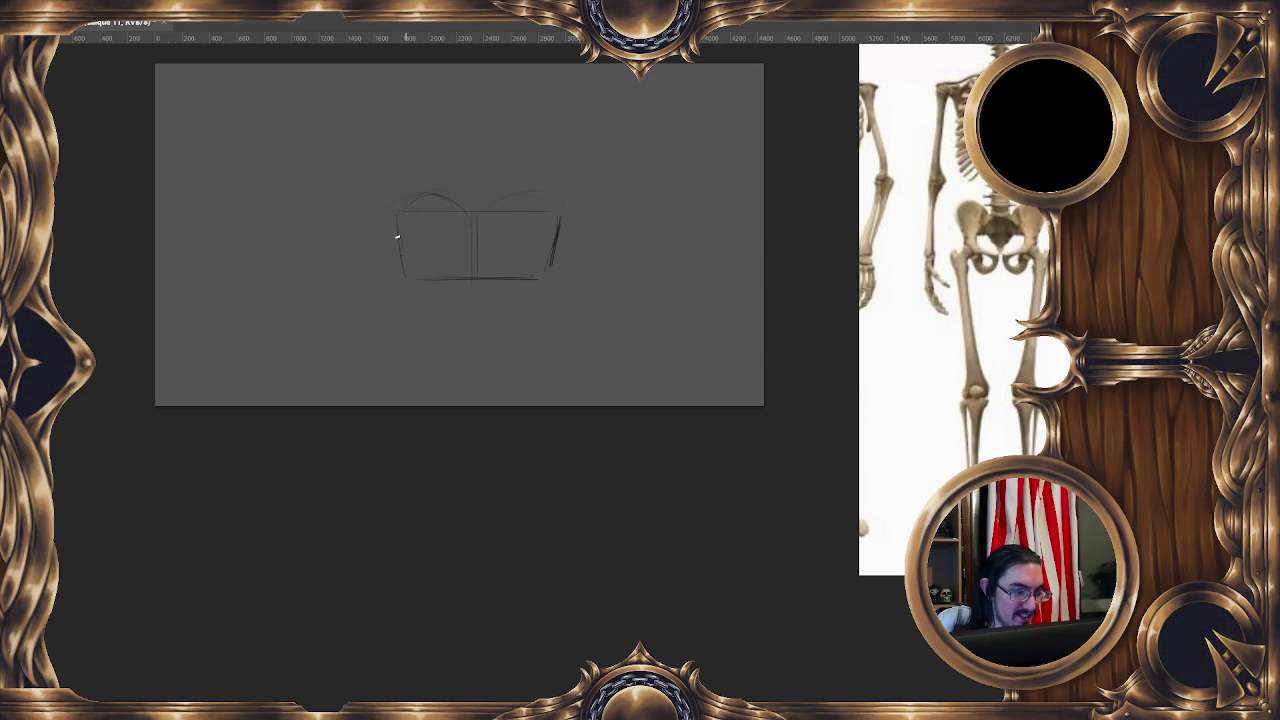
left_click_drag(404, 264, 418, 284)
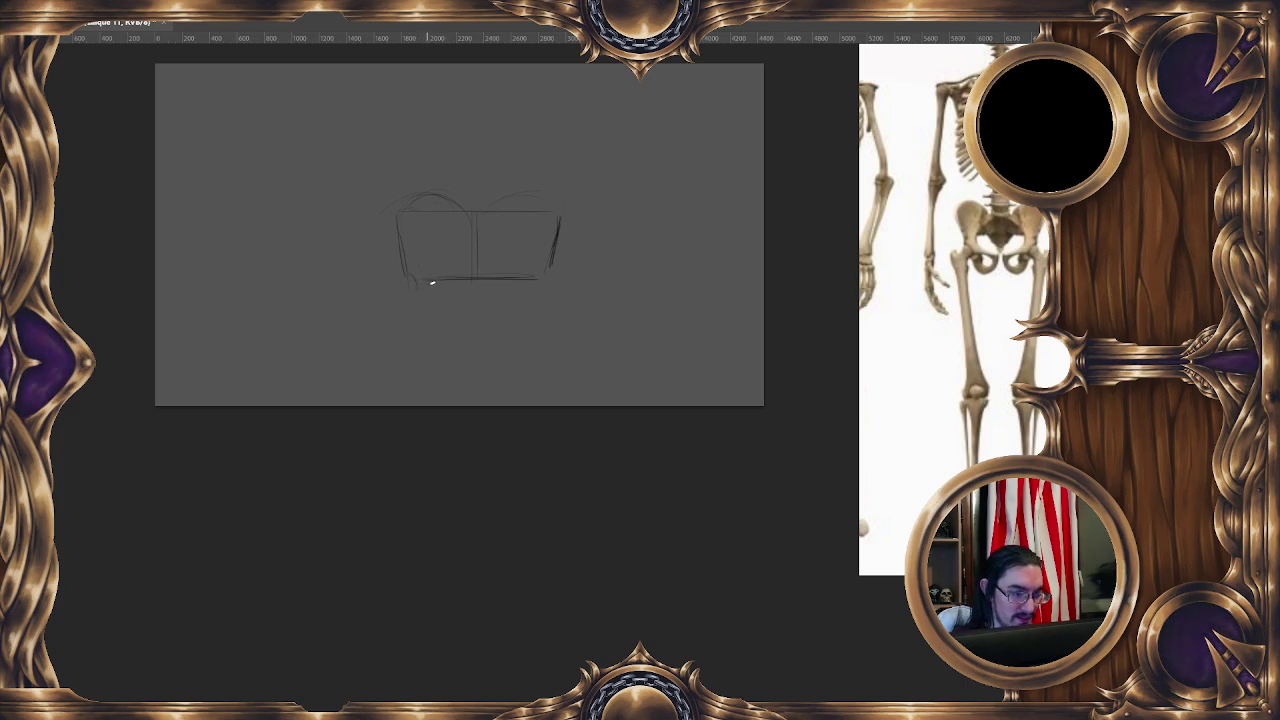
mouse_move(427, 282)
left_mouse_down()
mouse_move(457, 285)
mouse_move(443, 297)
mouse_move(465, 305)
left_mouse_up()
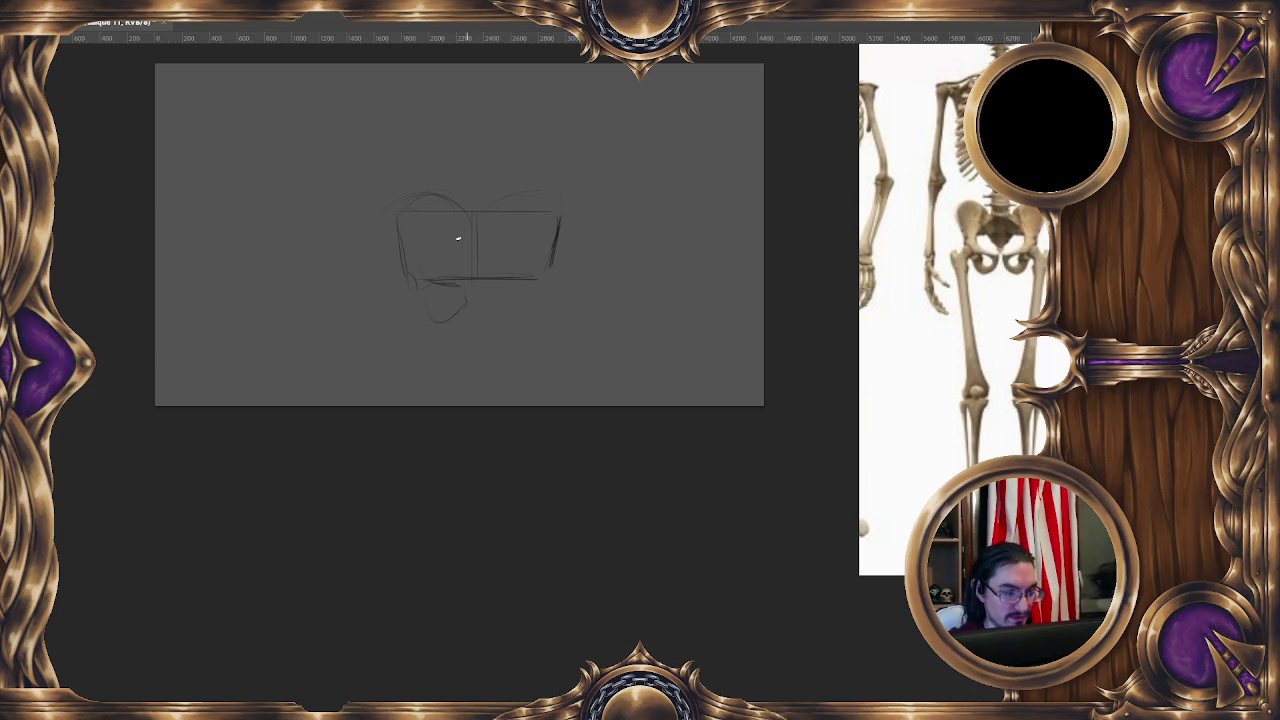
Draw an inner curve and short stroke in the left half, then a curved stroke in the right.
left_click_drag(430, 250, 420, 272)
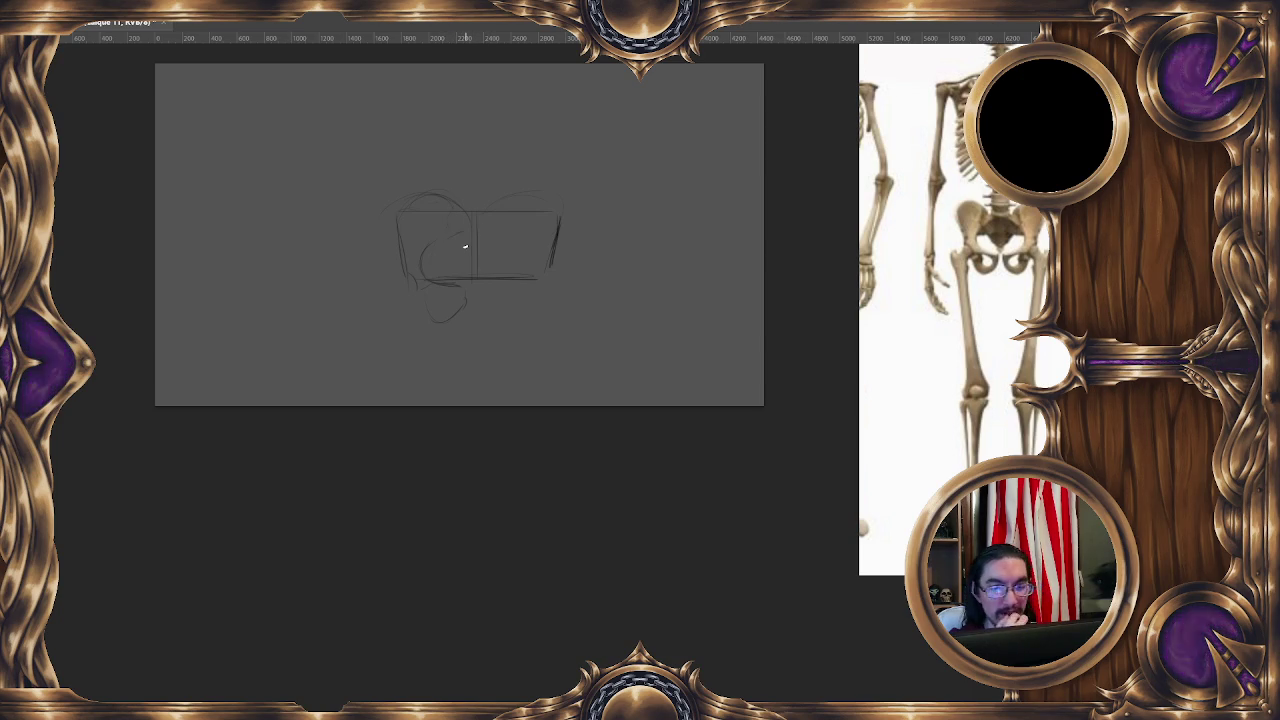
left_click_drag(433, 247, 447, 244)
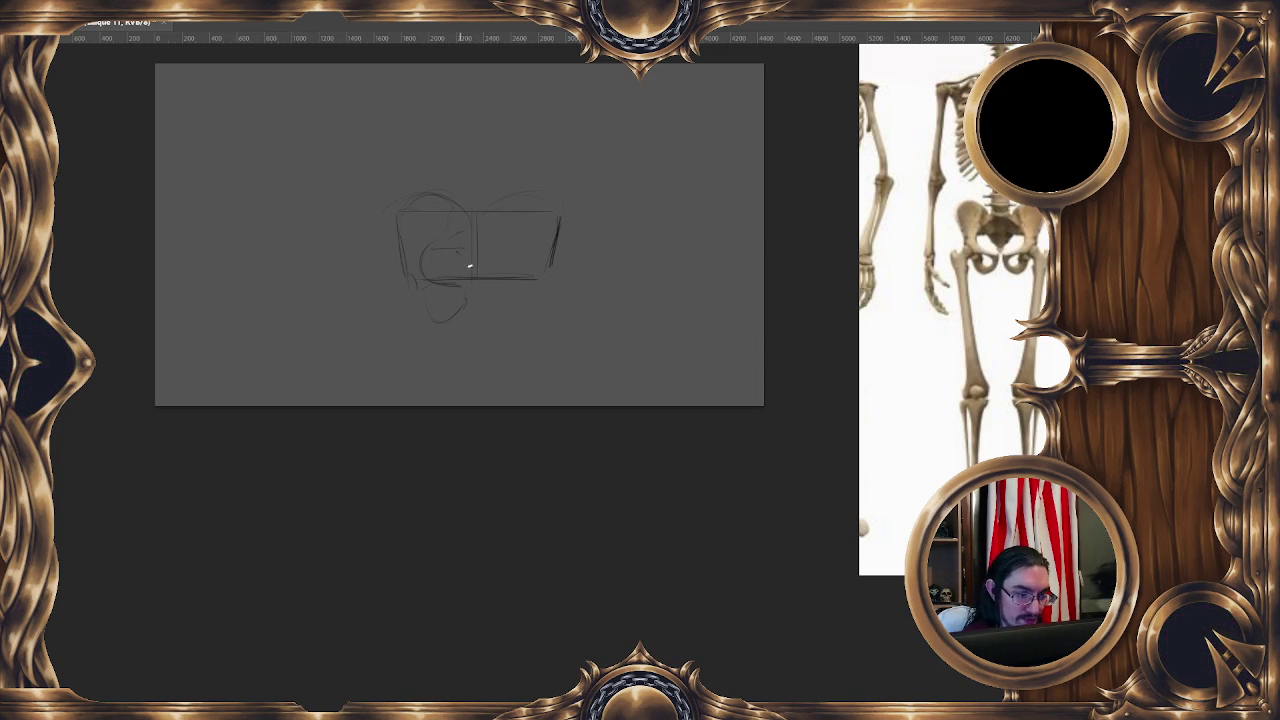
mouse_move(486, 263)
left_mouse_down()
mouse_move(530, 244)
mouse_move(520, 270)
left_mouse_up()
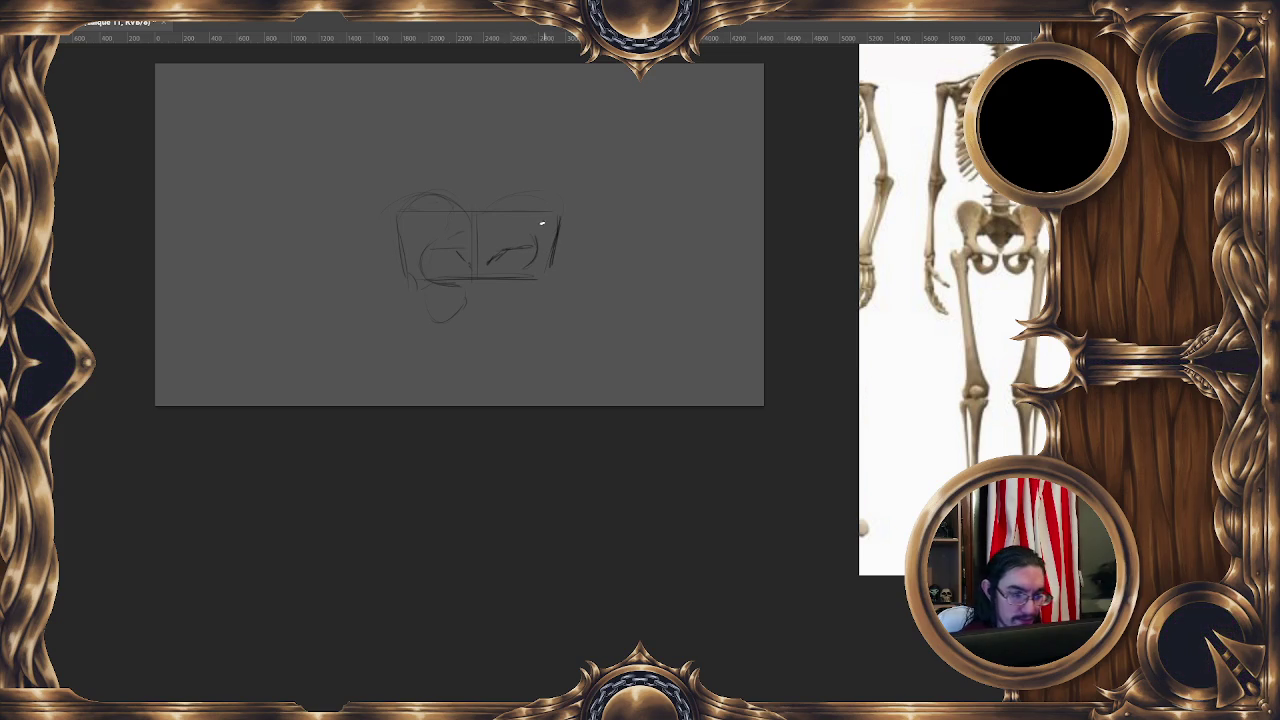